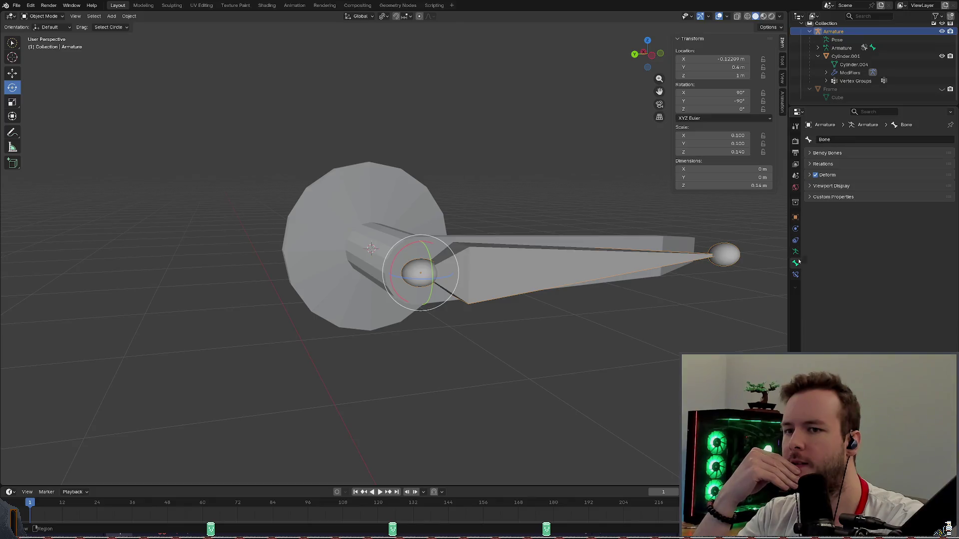
Browse the Bendy Bones, Relations and Viewport Display panels, then expand Deform to show envelope distance, weight and radii.
left_click(825, 153)
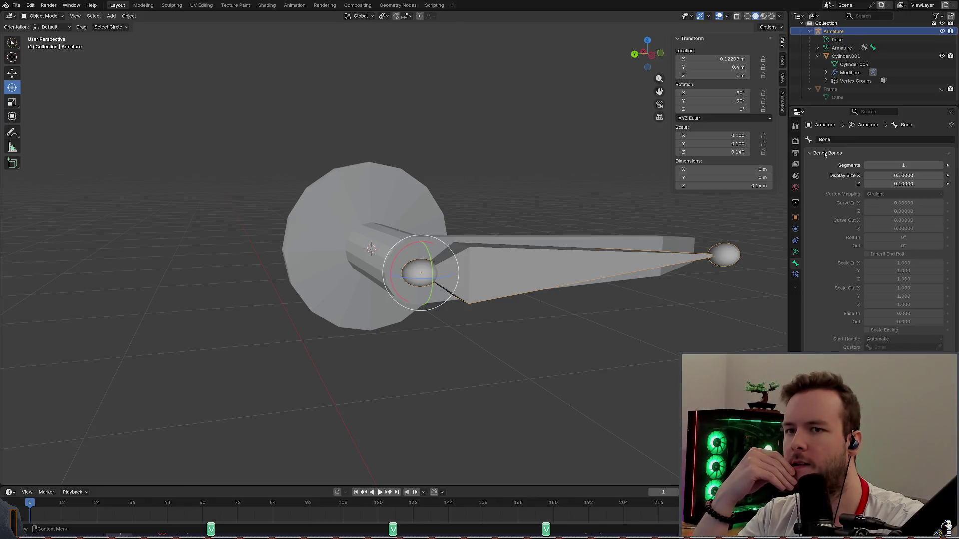
left_click(825, 155)
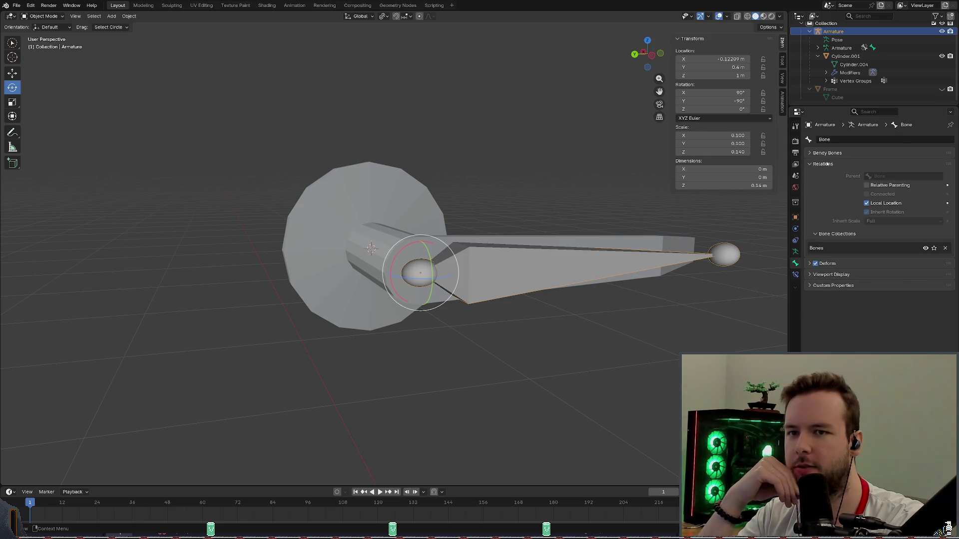
left_click(827, 164)
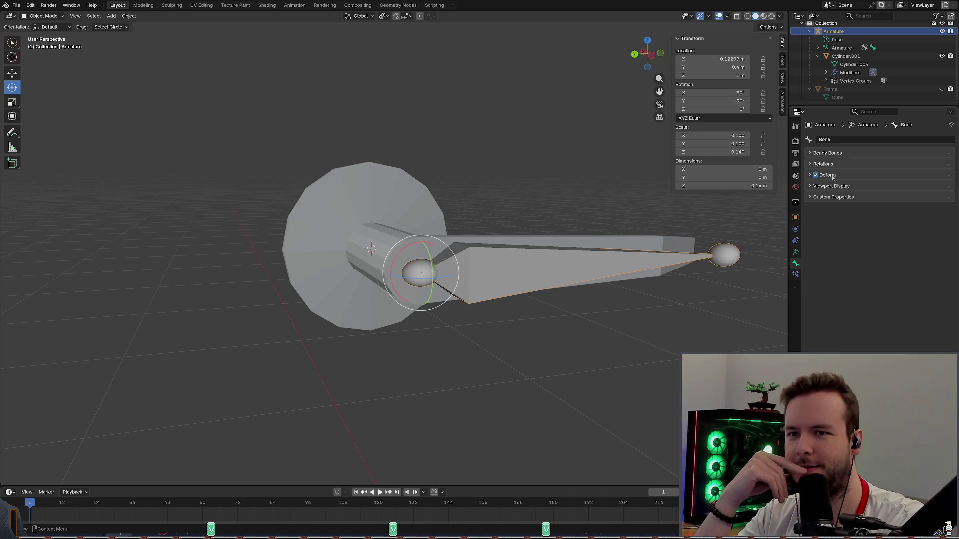
left_click(832, 185)
left_click(836, 187)
left_click(834, 174)
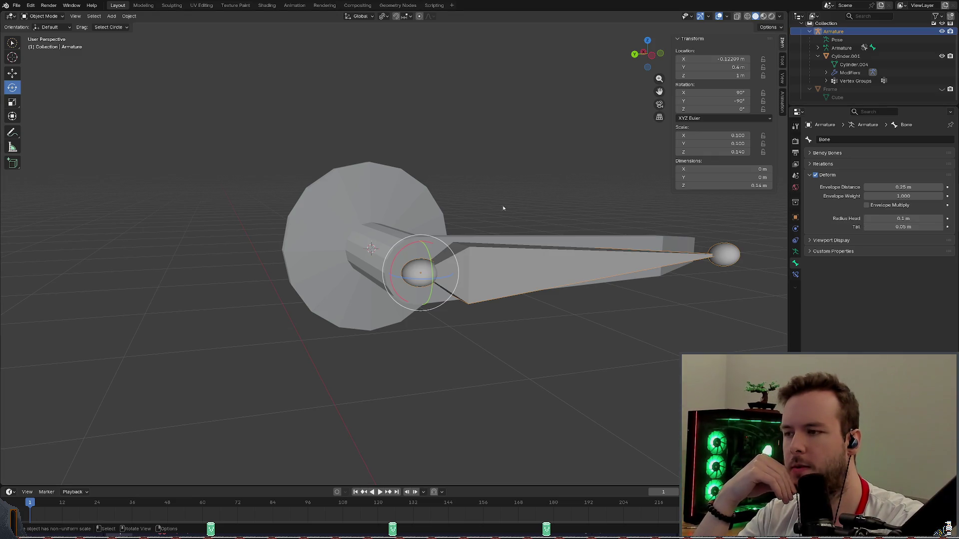
Test-rotate the handle bone with the gizmo, undo it back to rest, and save the scene.
left_click_drag(403, 254, 450, 225)
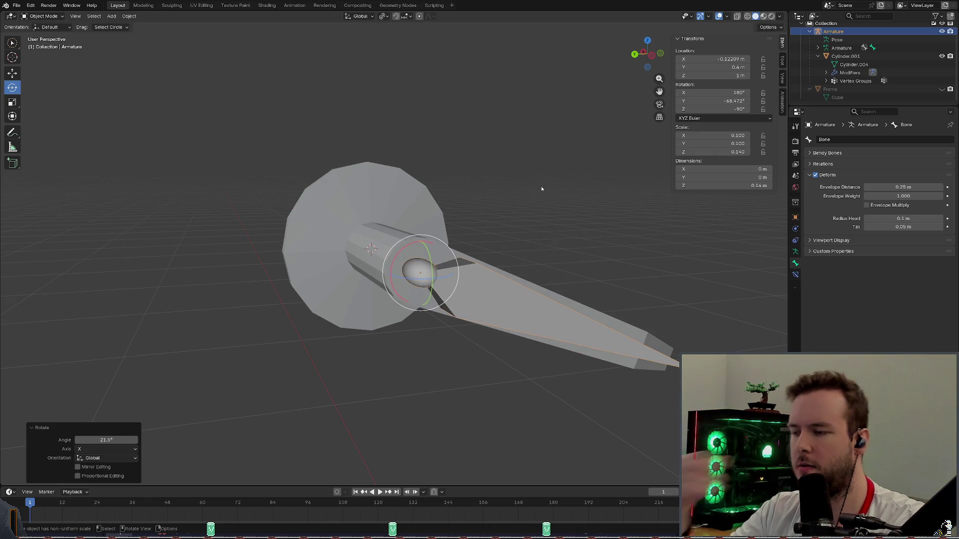
key("ctrl+z")
key("ctrl+s")
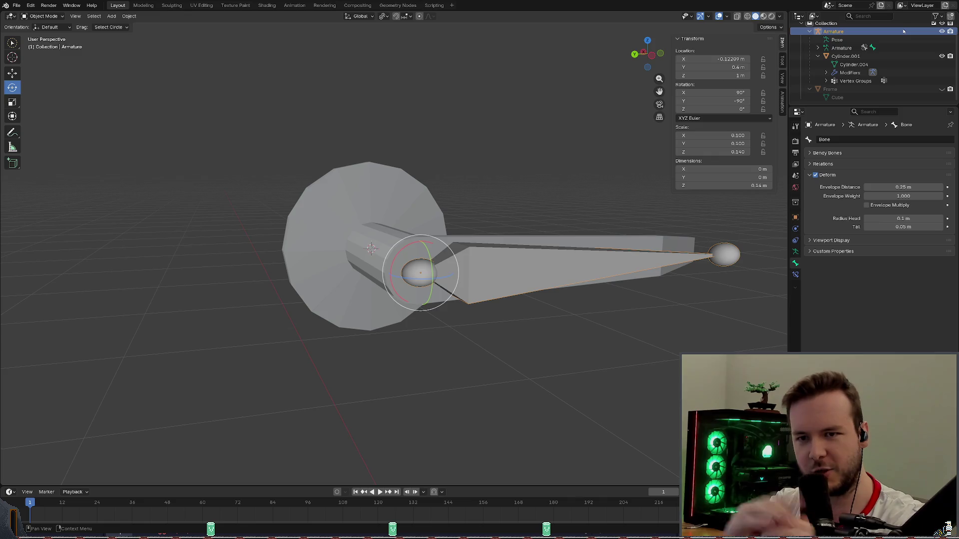
left_click(796, 256)
left_click(796, 273)
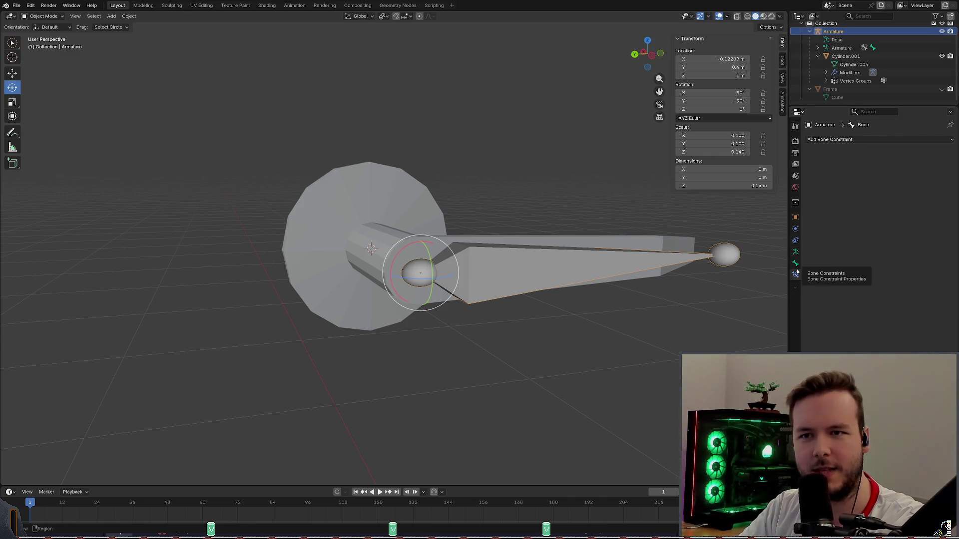
left_click(835, 140)
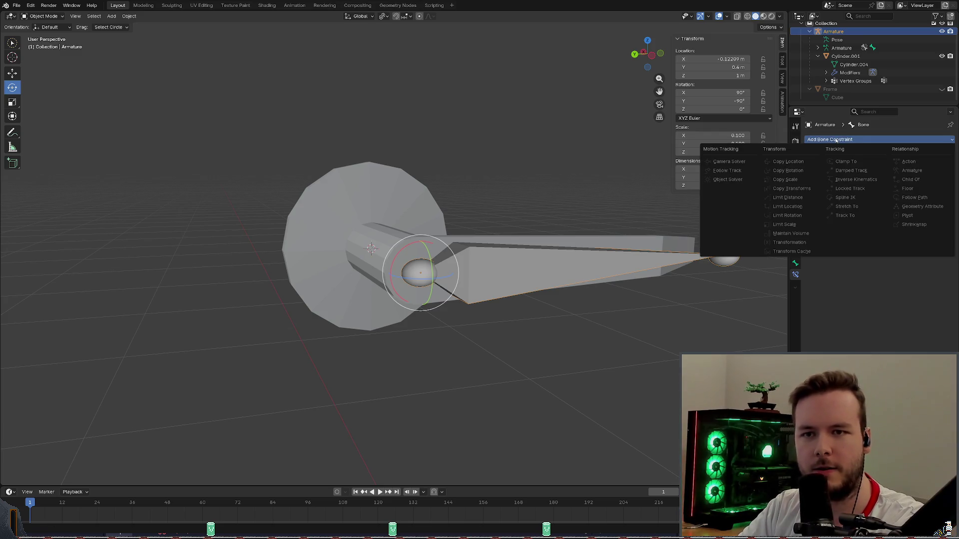
key("Escape")
left_click(796, 290)
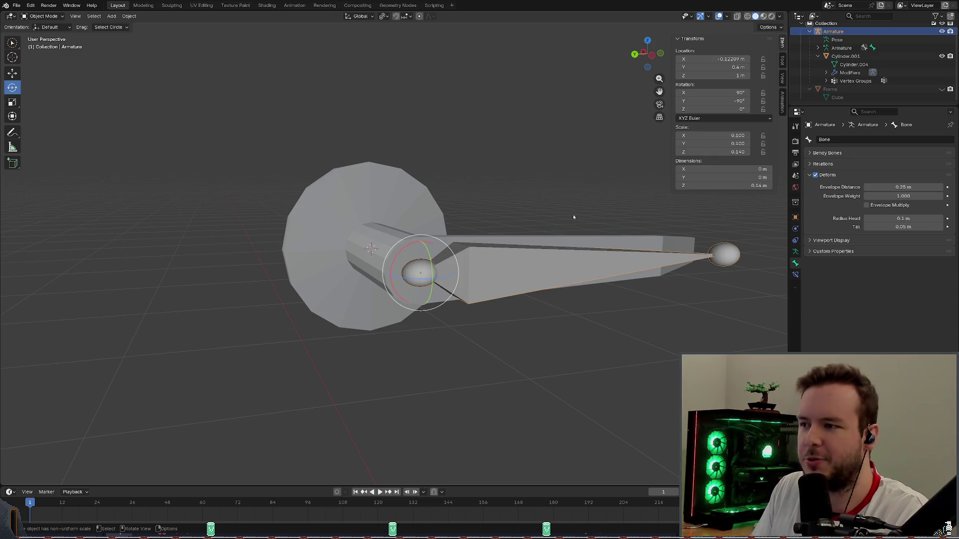
key("ctrl+s")
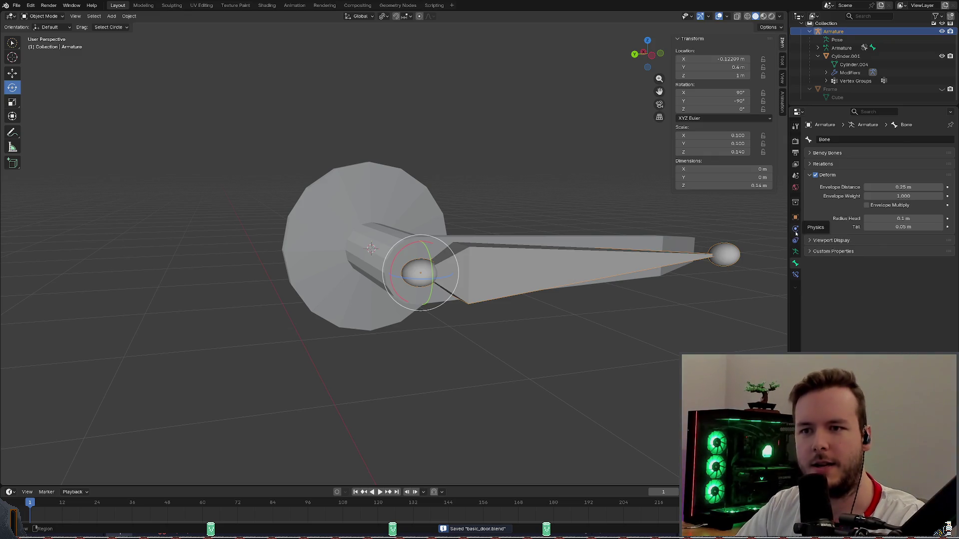
left_click(794, 238)
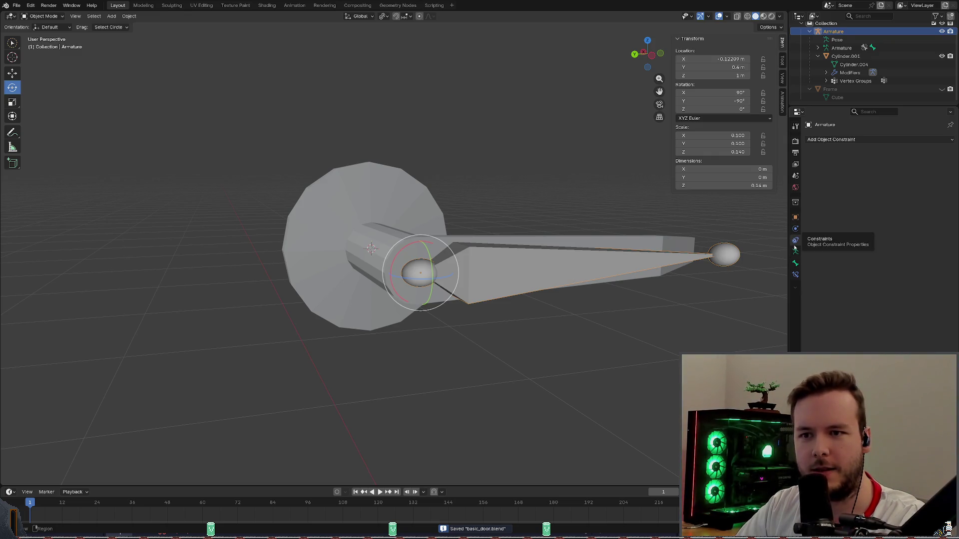
left_click(795, 246)
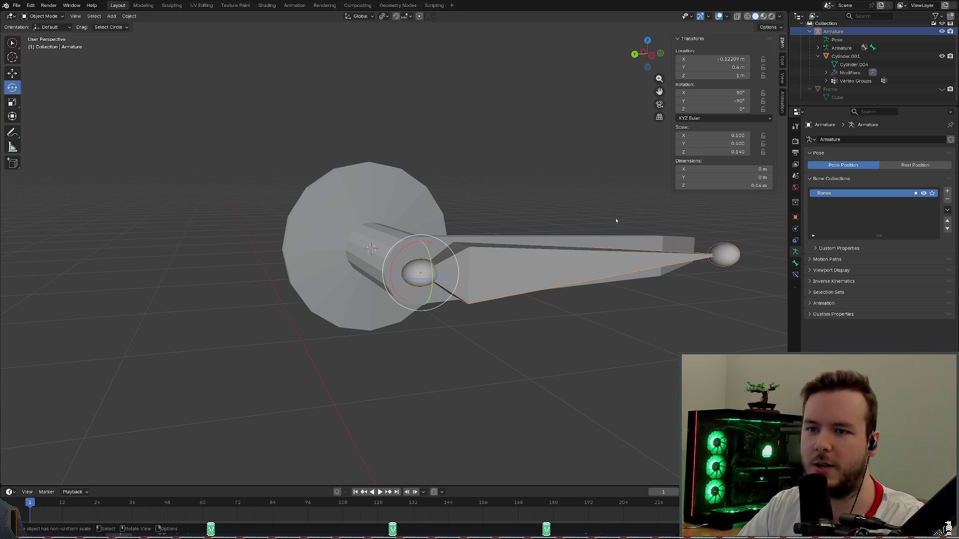
left_click(796, 264)
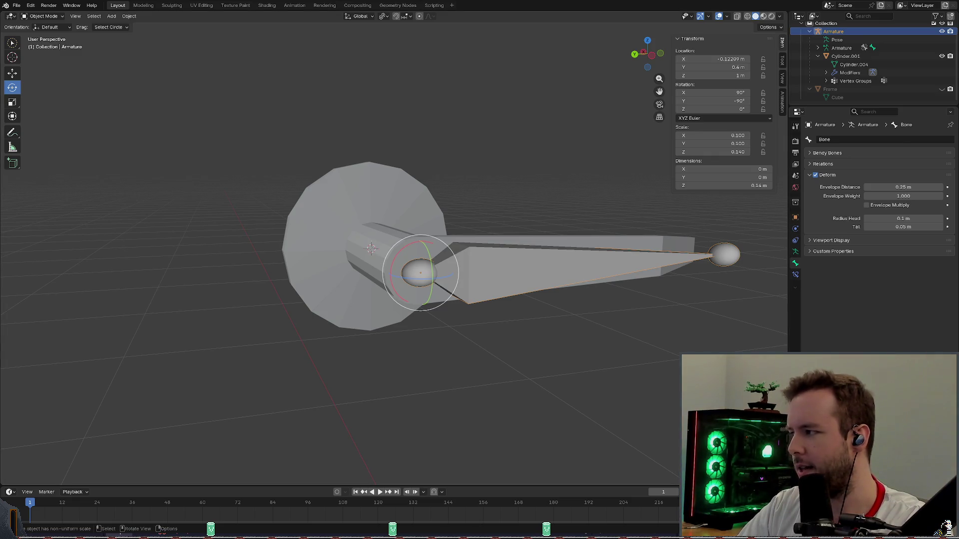
Select the handle mesh Cylinder.001 in Object Mode and enter Edit Mode on it.
left_click(43, 15)
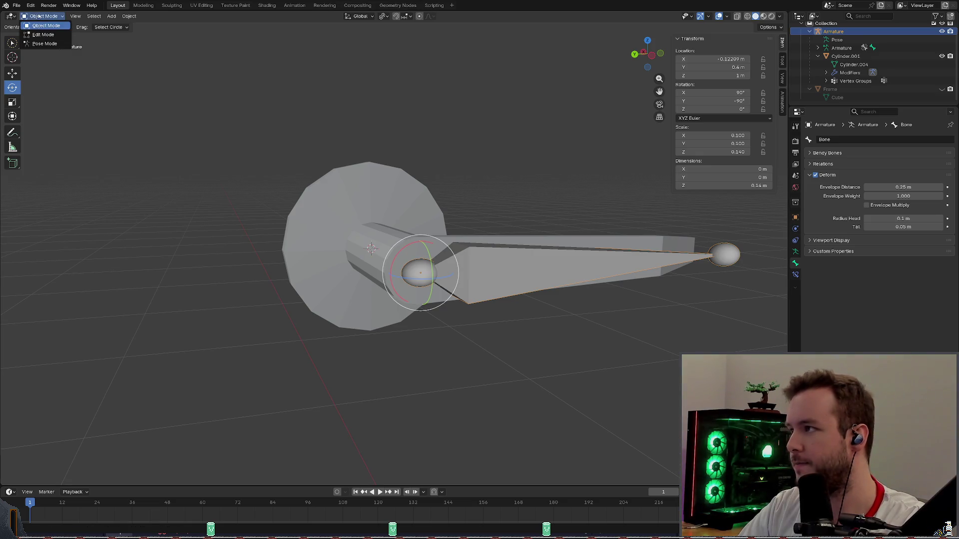
left_click(39, 25)
left_click(420, 271)
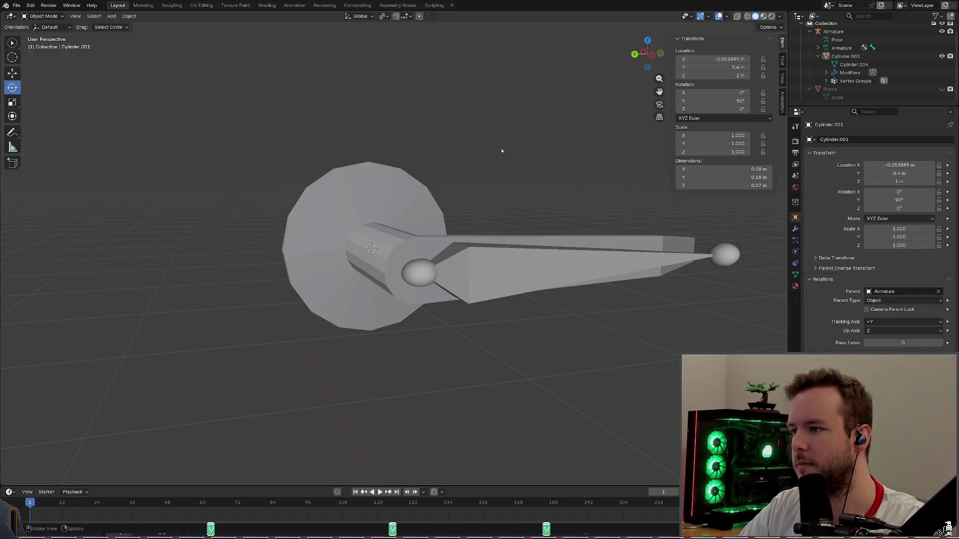
middle_click_drag(502, 147, 446, 182)
left_click(446, 225)
middle_click_drag(446, 225, 419, 239)
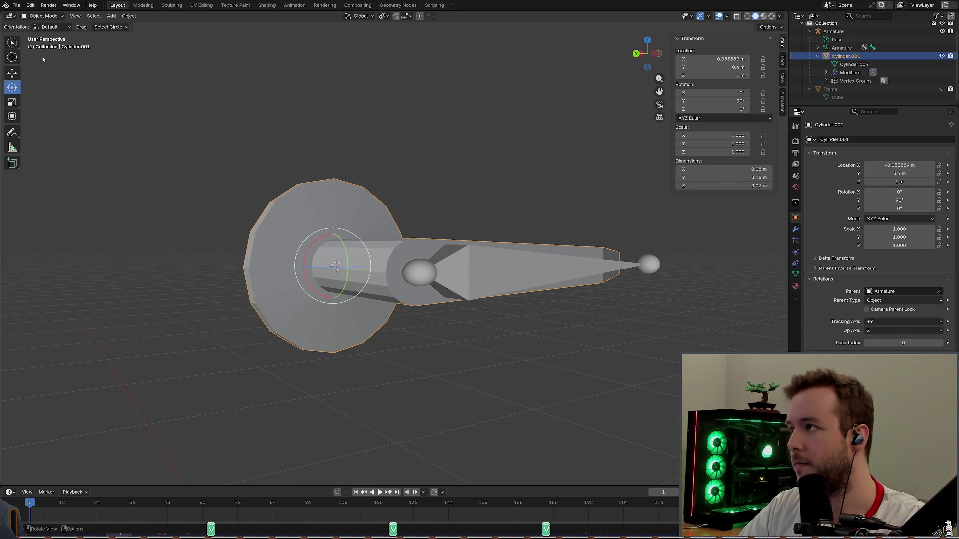
left_click(43, 16)
left_click(42, 35)
Select the mesh's non-manifold edges via Select All by Trait and inspect the open edges.
middle_click_drag(464, 172, 189, 58)
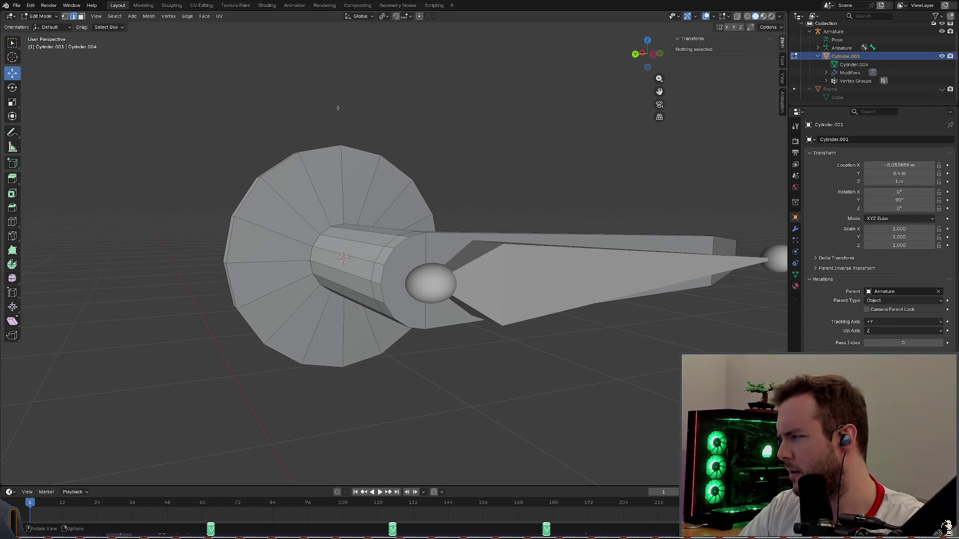
left_click(115, 16)
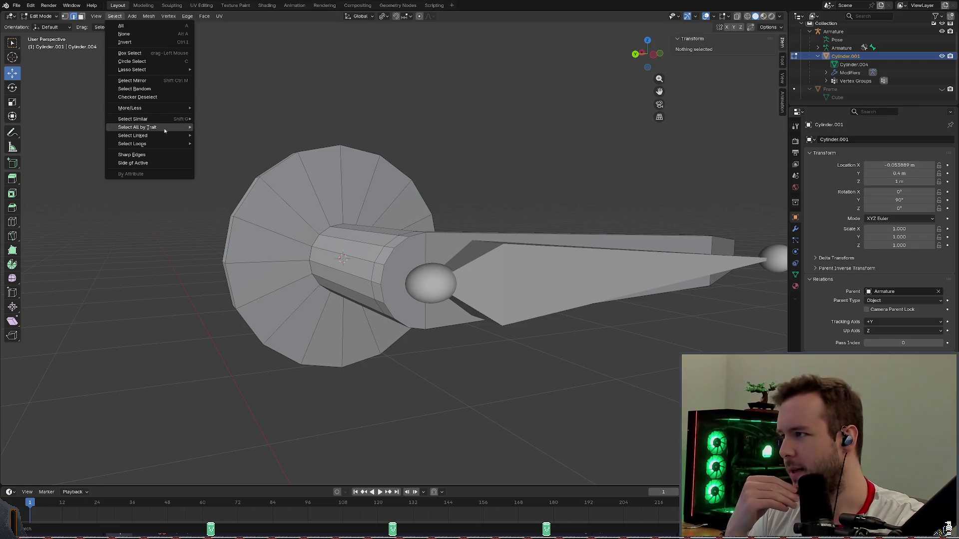
mouse_move(137, 127)
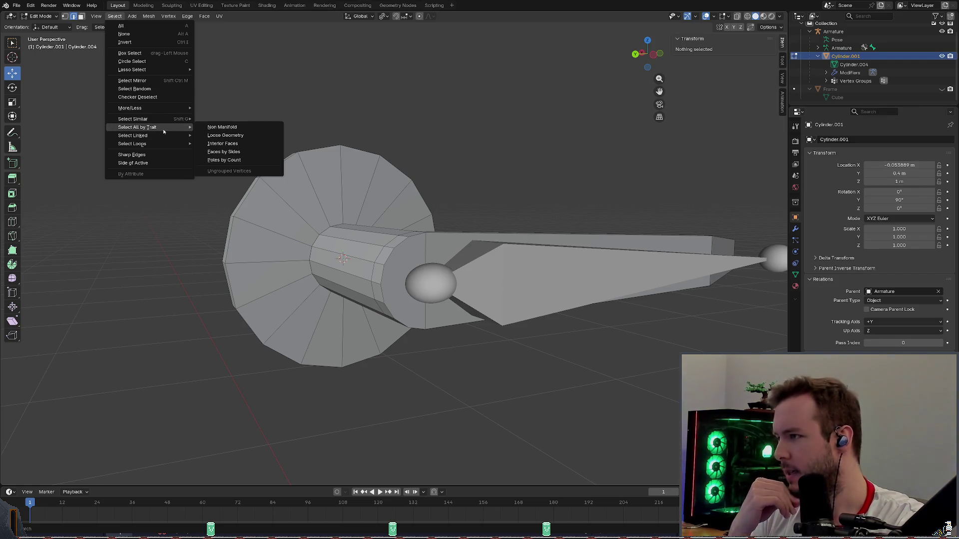
left_click(222, 126)
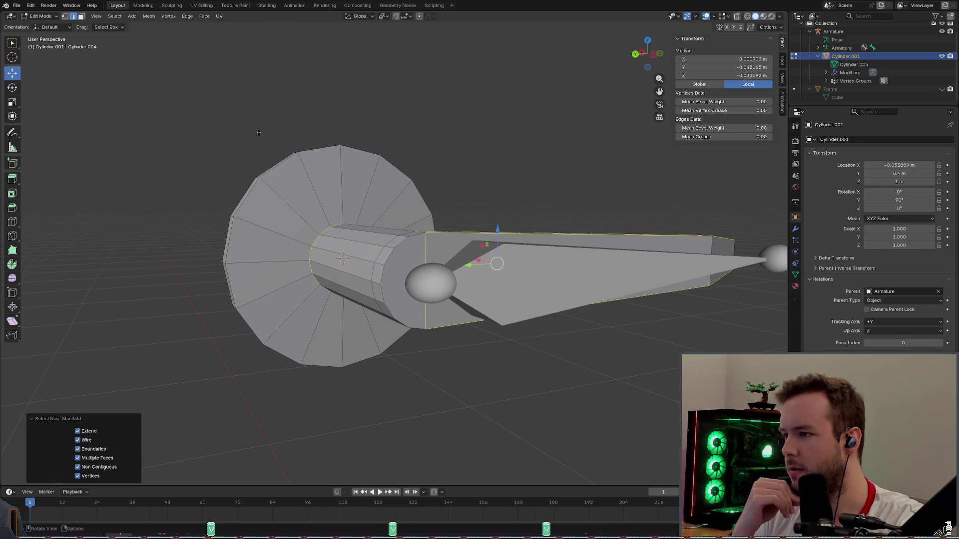
mouse_move(479, 247)
middle_mouse_down()
mouse_move(504, 217)
mouse_move(487, 179)
mouse_move(478, 179)
mouse_move(488, 170)
mouse_move(438, 147)
middle_mouse_up()
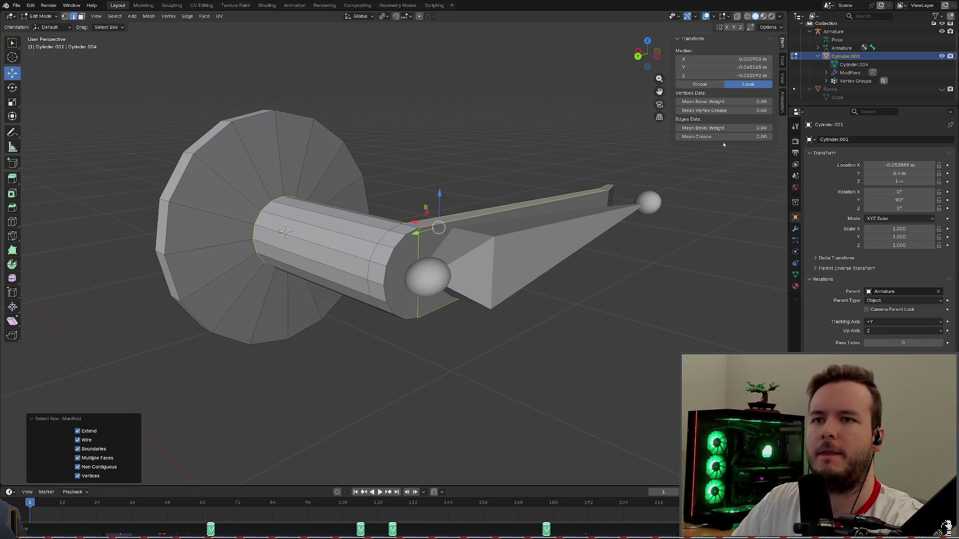
scroll(521, 140, "up", 1)
scroll(517, 136, "up", 1)
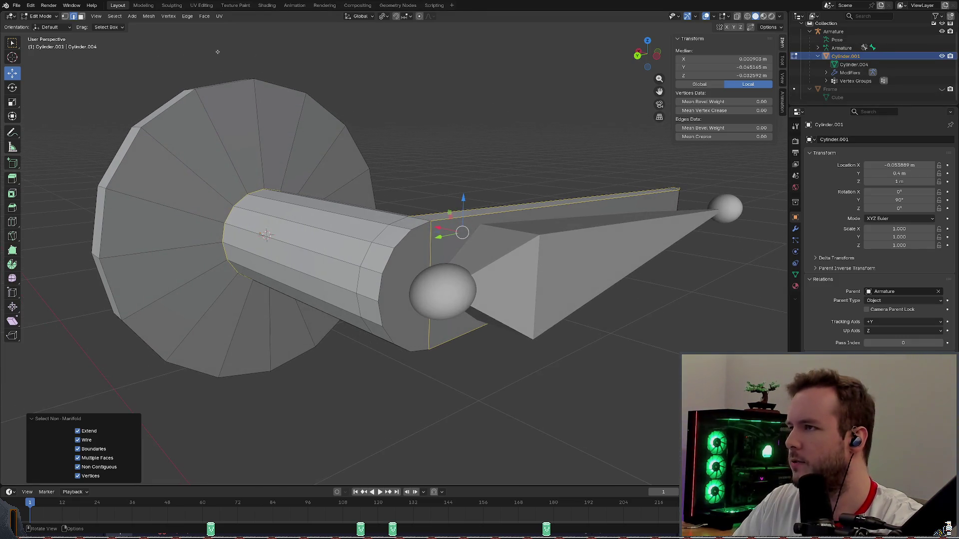
Return to Object Mode and select the armature bone.
left_click(41, 16)
left_click(45, 36)
left_click(442, 293)
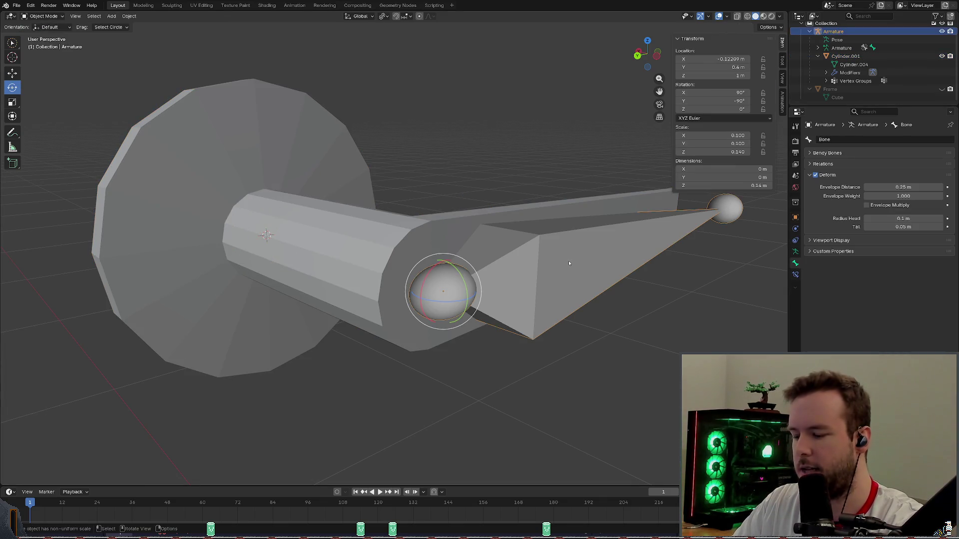
Hide the armature so only the handle and rose show, then save the scene.
key("h")
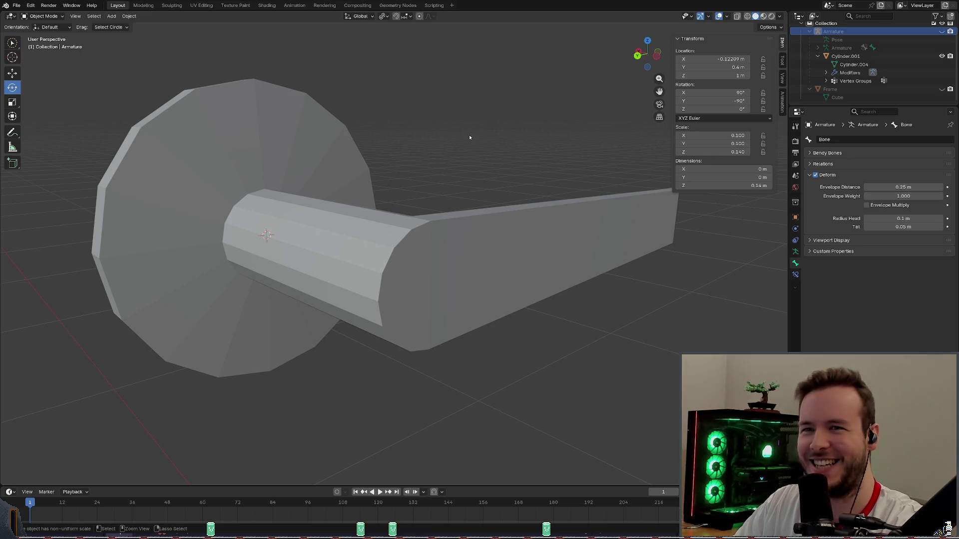
key("ctrl+s")
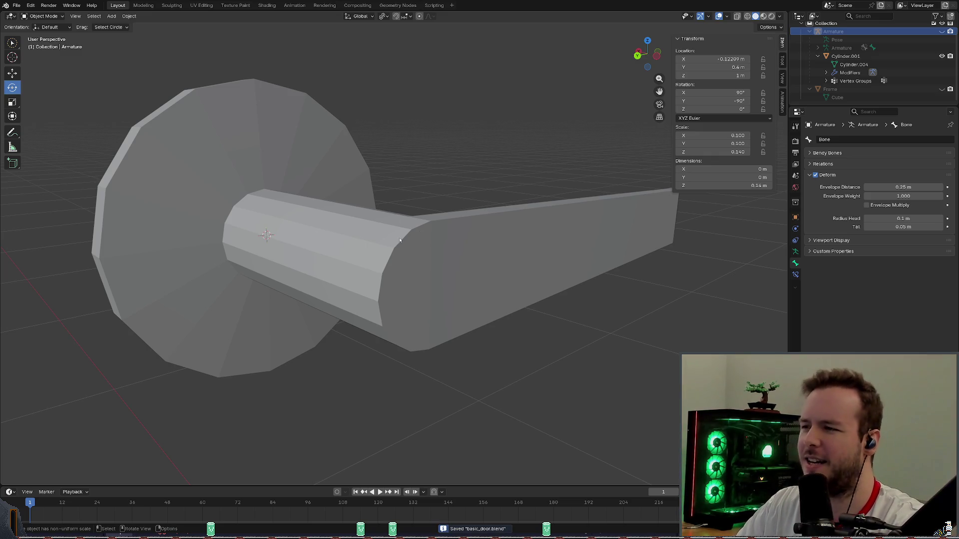
mouse_move(400, 240)
middle_mouse_down()
mouse_move(461, 205)
mouse_move(339, 182)
middle_mouse_up()
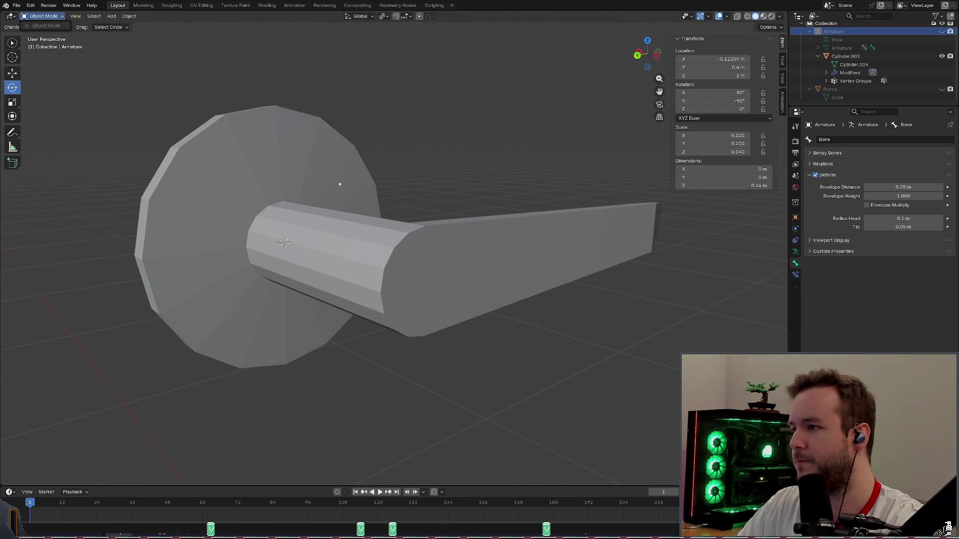
Enter Edit Mode on the handle mesh, clear the selection and pick single edges on the cylinder top.
left_click(479, 240)
left_click(41, 16)
left_click(45, 34)
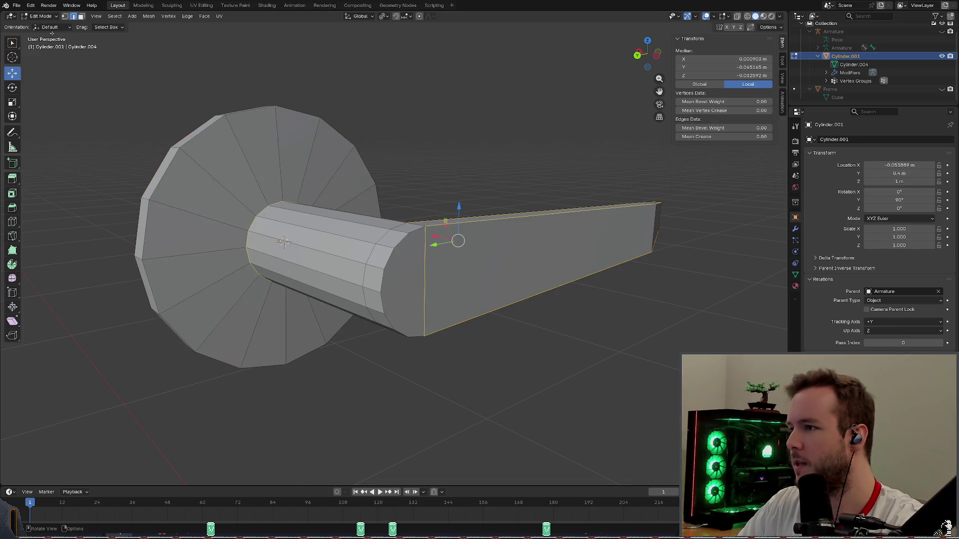
middle_click_drag(323, 144, 357, 166)
left_click(494, 152)
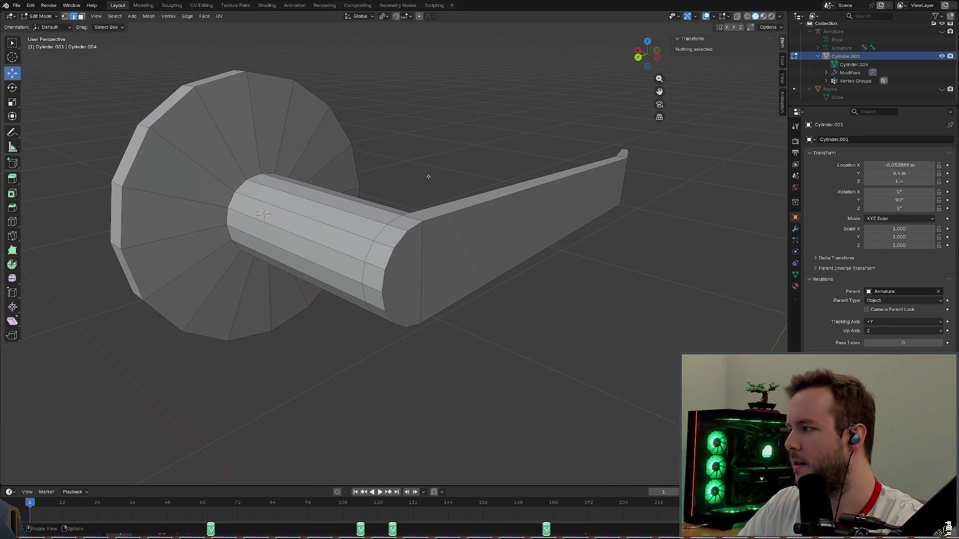
scroll(438, 169, "up", 4)
middle_click_drag(438, 168, 257, 137)
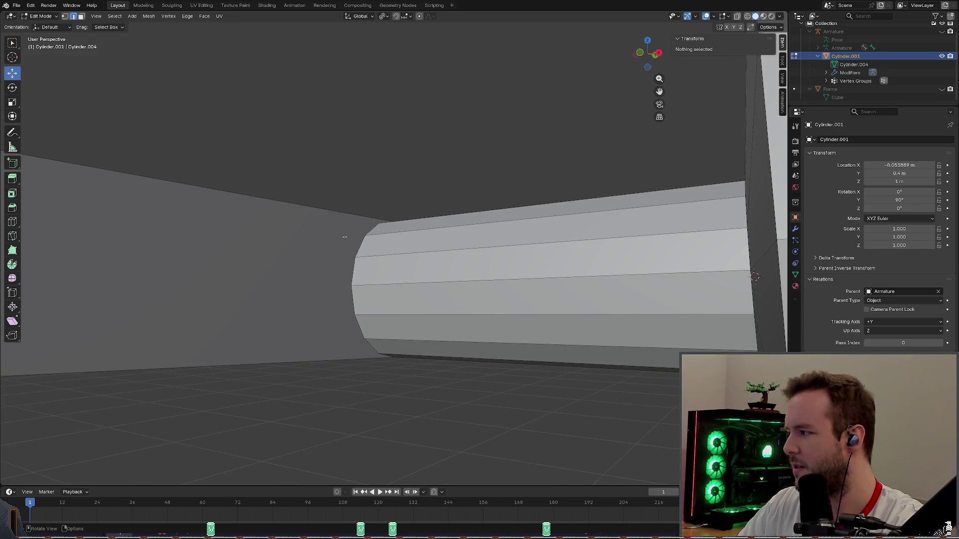
scroll(343, 237, "down", 4)
middle_click_drag(344, 237, 514, 273)
left_click(318, 213)
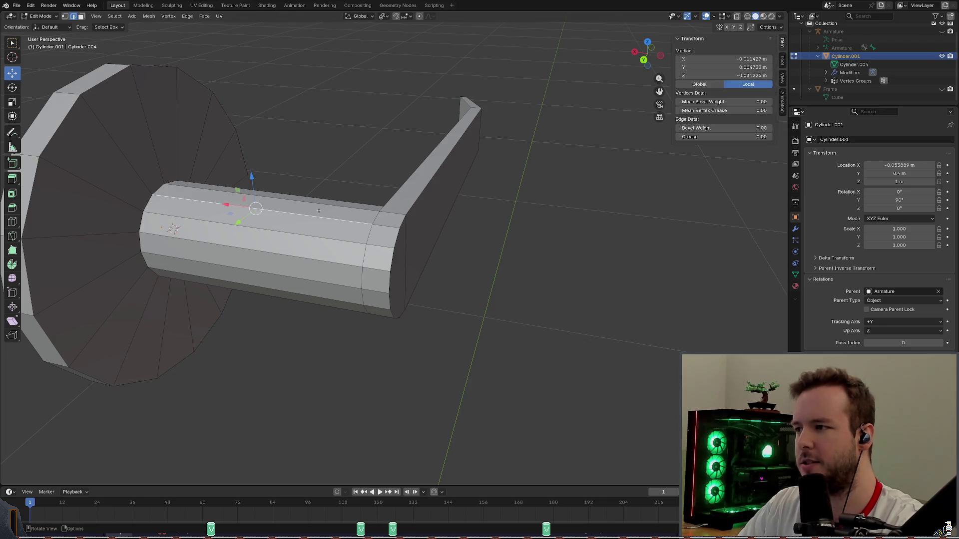
left_click(328, 207)
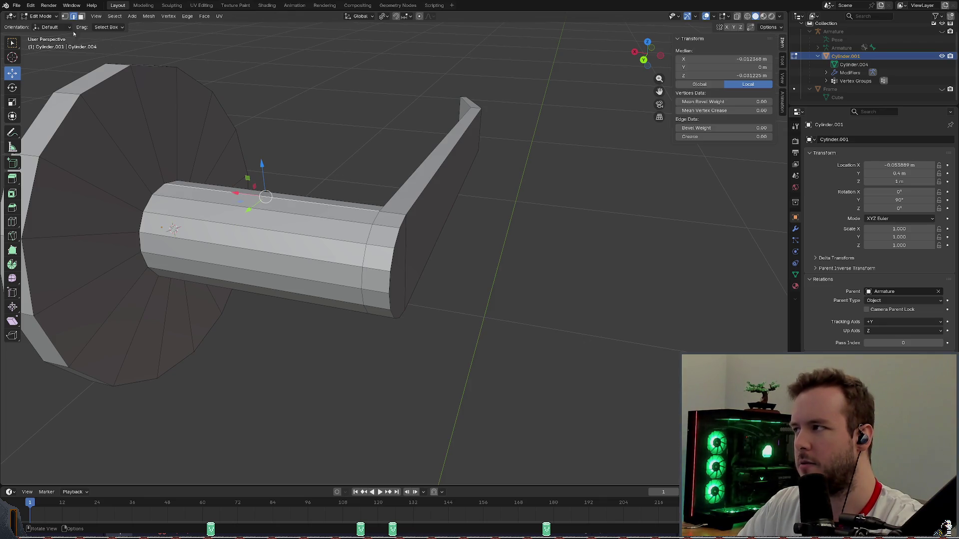
middle_click(94, 228)
Toggle out and back into Edit Mode, then select all linked handle geometry with L.
left_click(41, 16)
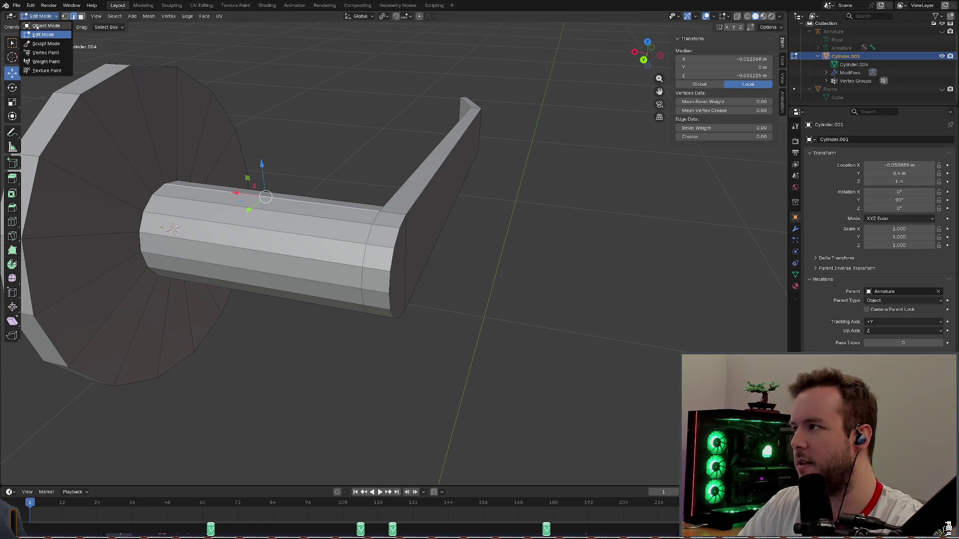
left_click(524, 225)
left_click(345, 213)
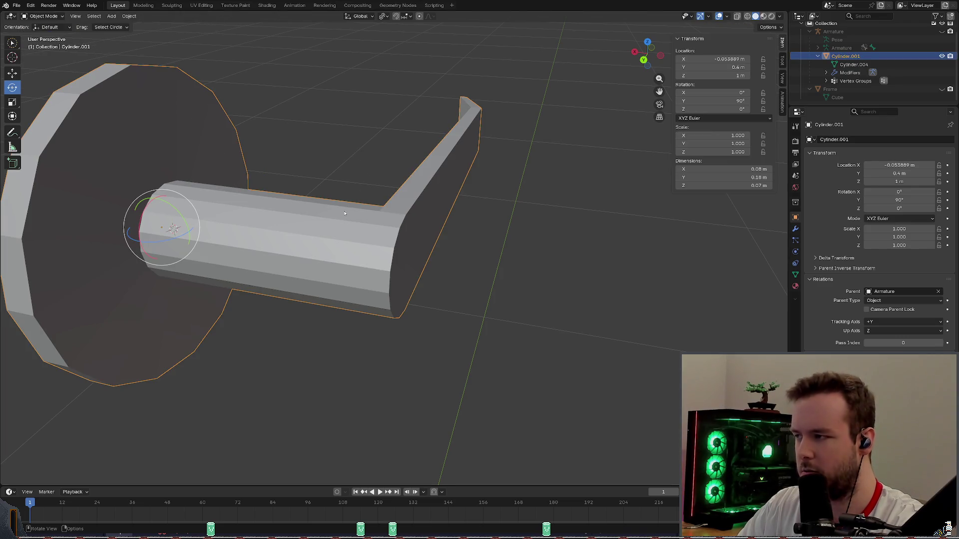
left_click(42, 17)
left_click(40, 34)
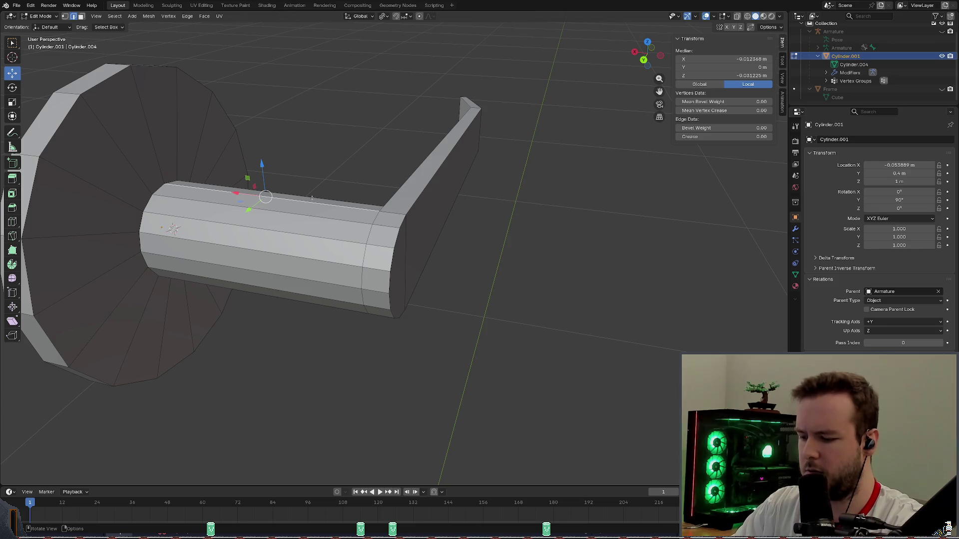
key("l")
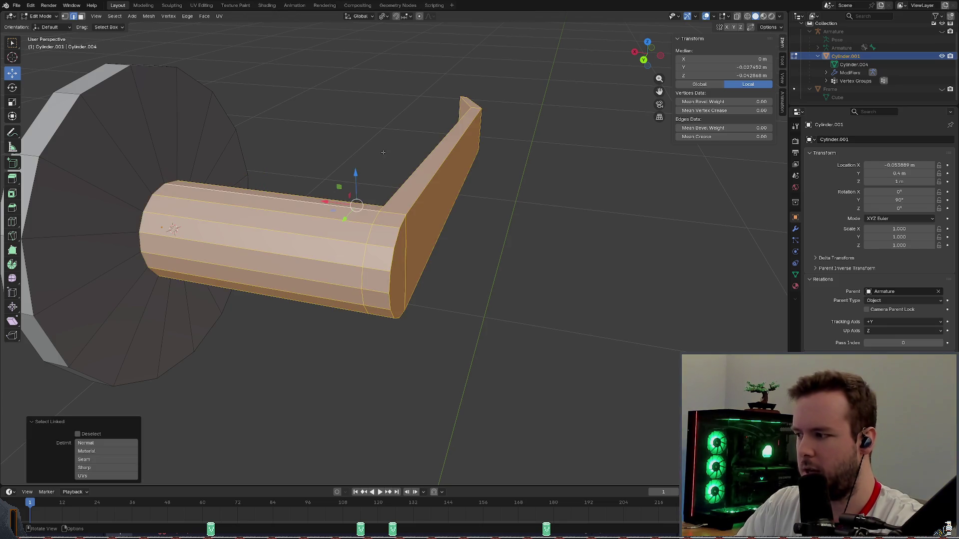
mouse_move(344, 140)
middle_mouse_down()
mouse_move(392, 118)
mouse_move(321, 138)
middle_mouse_up()
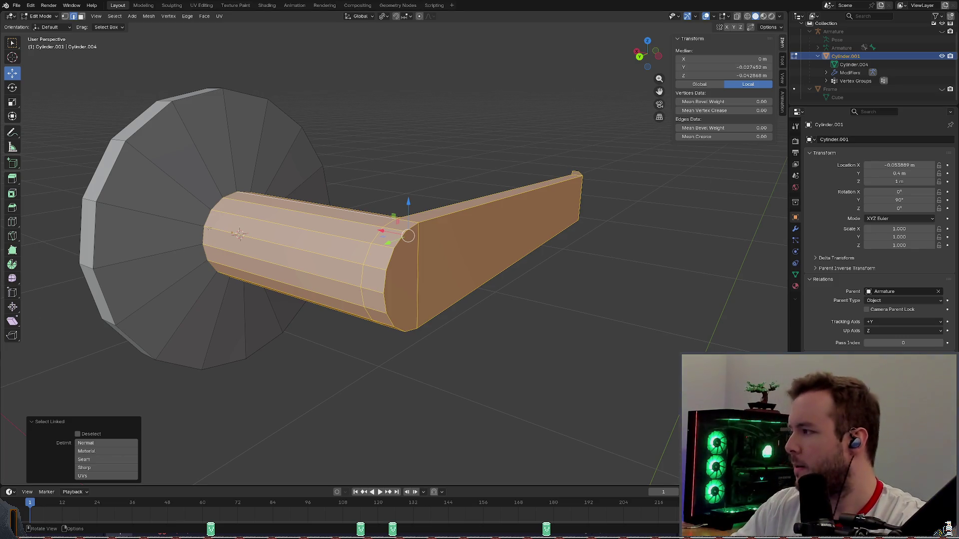
Run Mesh > Clean Up > Merge by Distance, removing six duplicate vertices from the handle.
left_click(117, 16)
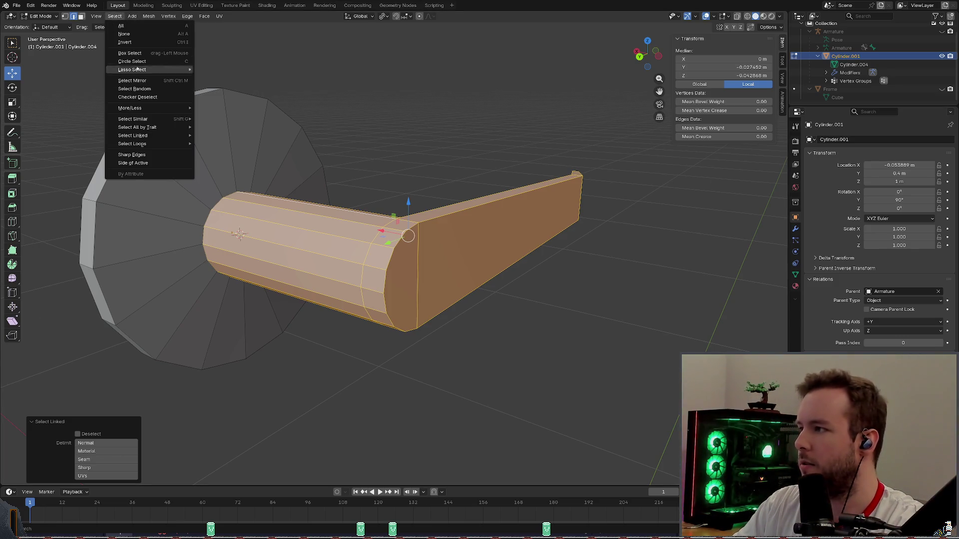
left_click(149, 16)
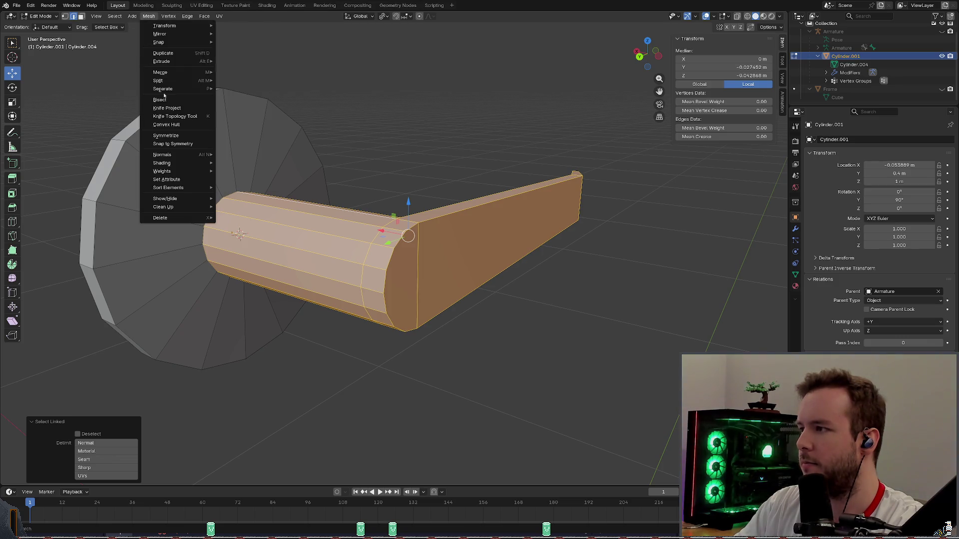
mouse_move(163, 207)
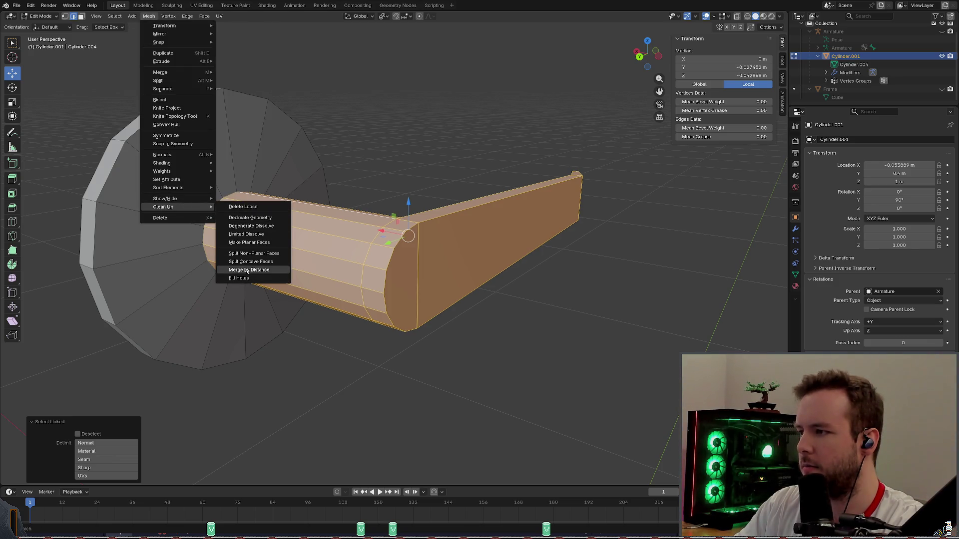
left_click(246, 270)
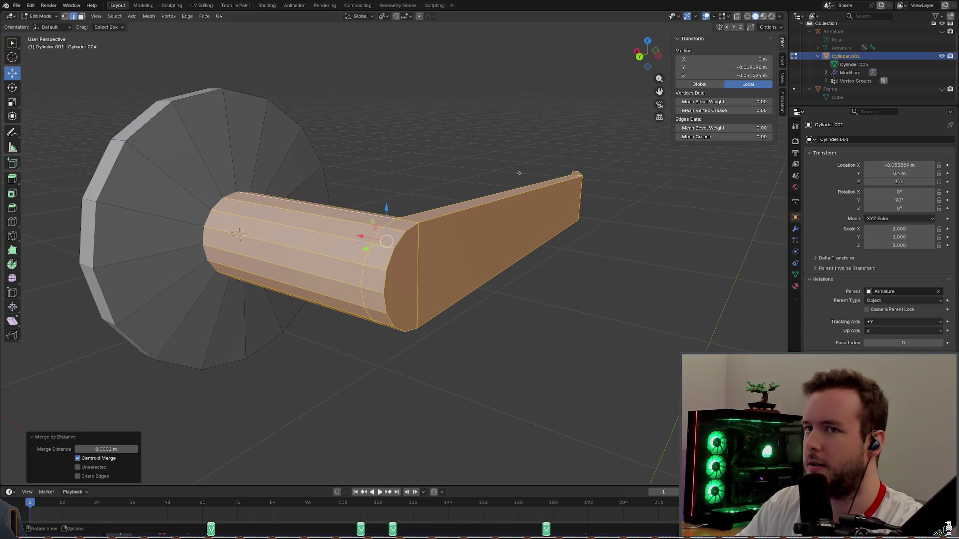
left_click(387, 241)
Save the blend file, clear the mesh selection and switch back to Object Mode.
key("ctrl+s")
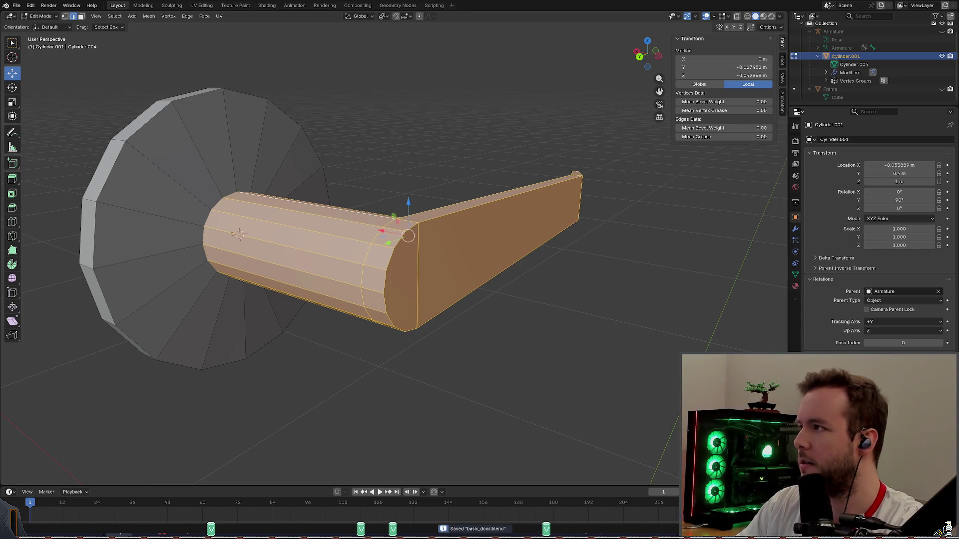
key("w")
key("alt+a")
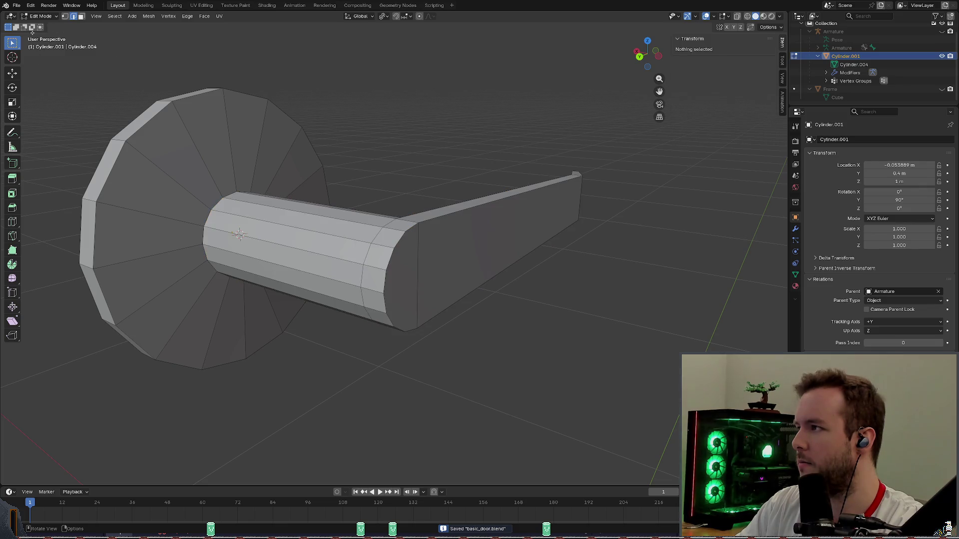
left_click(41, 16)
left_click(223, 147)
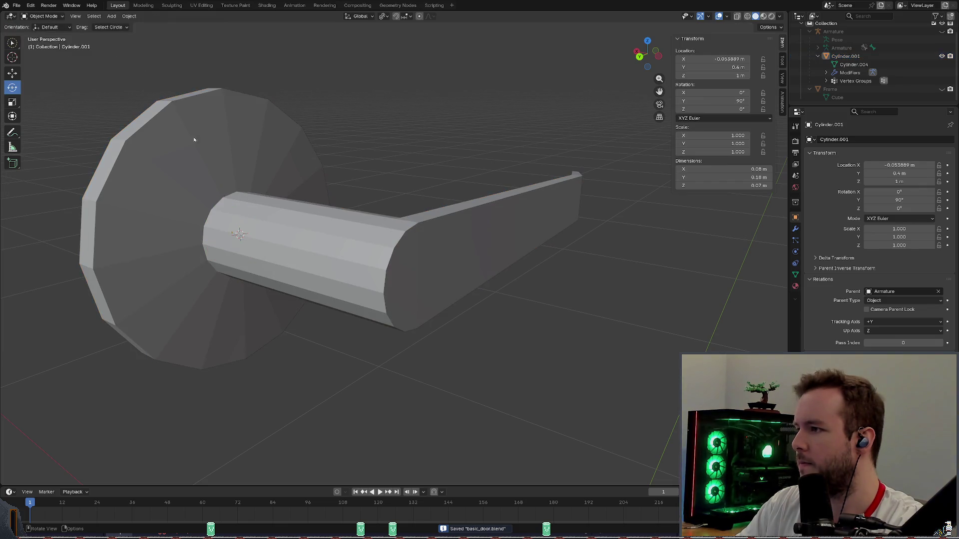
Re-enter Edit Mode, select the round base's linked geometry, hide it and save.
left_click(42, 15)
left_click(45, 36)
mouse_move(248, 188)
middle_mouse_down()
mouse_move(264, 111)
mouse_move(267, 122)
middle_mouse_up()
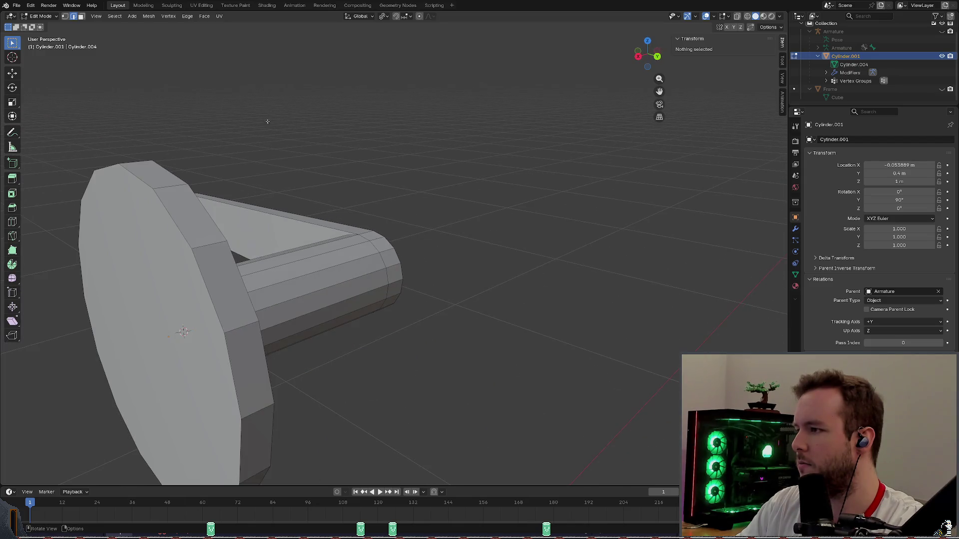
middle_click_drag(135, 45, 152, 59)
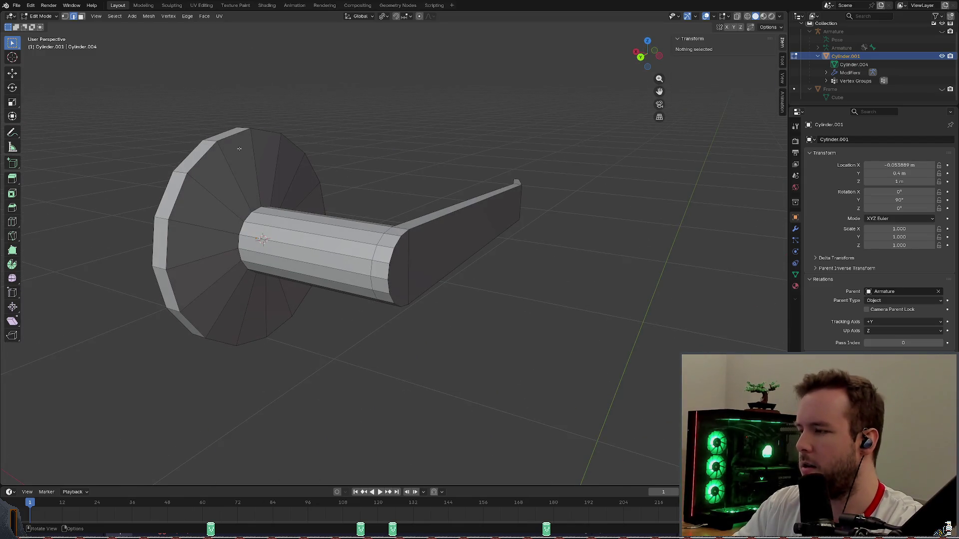
key("l")
key("h")
mouse_move(239, 149)
middle_mouse_down()
mouse_move(271, 149)
mouse_move(283, 181)
middle_mouse_up()
key("ctrl+s")
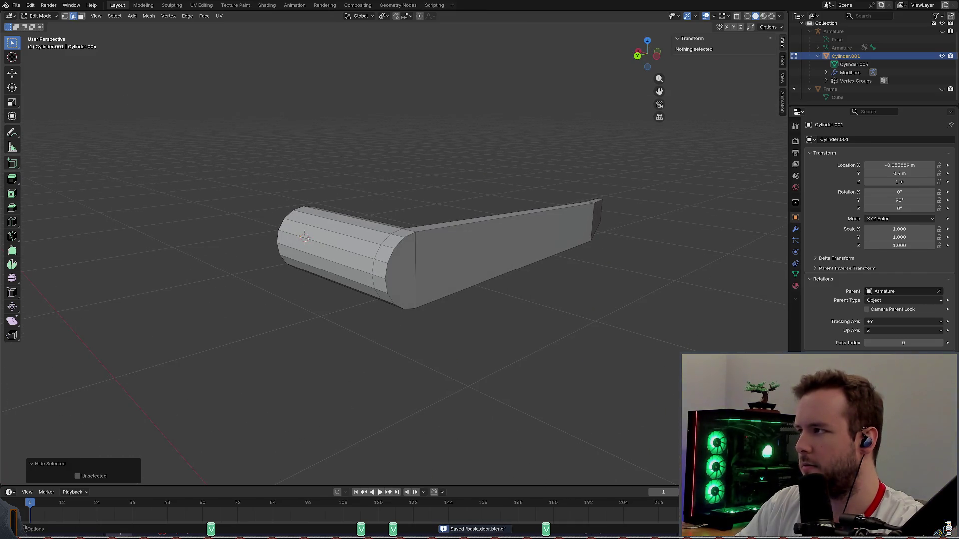
Select the connected handle and merge by distance again, removing four more duplicates, then save.
key("l")
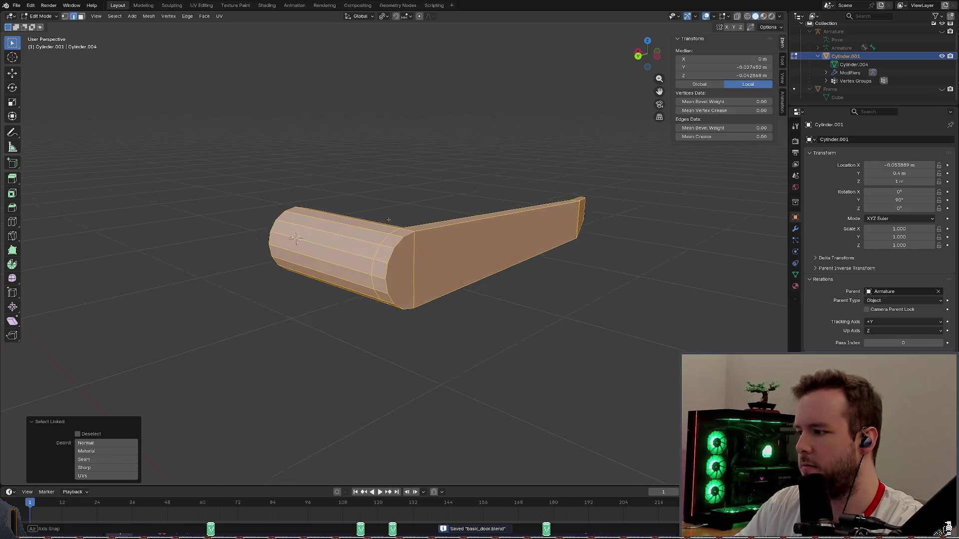
middle_click_drag(365, 236, 352, 239)
left_click(150, 16)
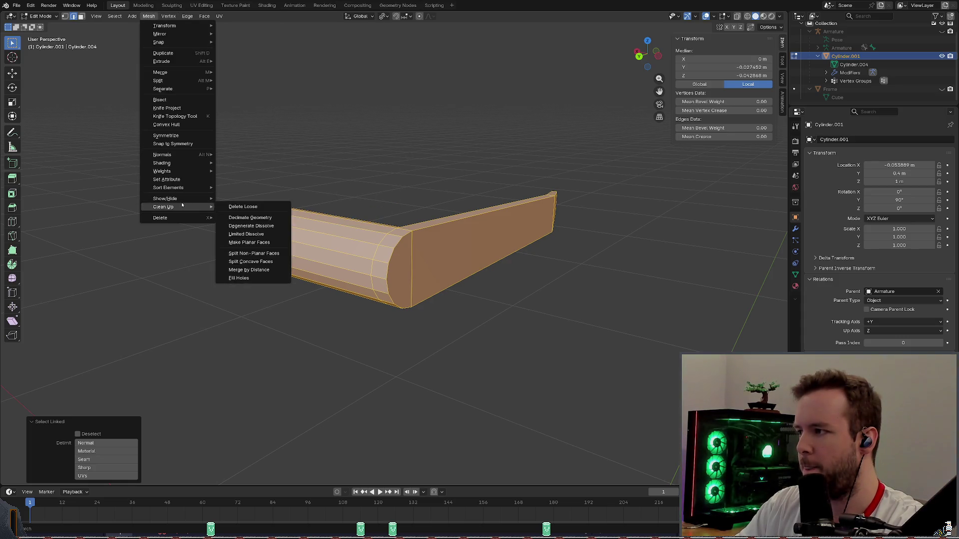
mouse_move(164, 207)
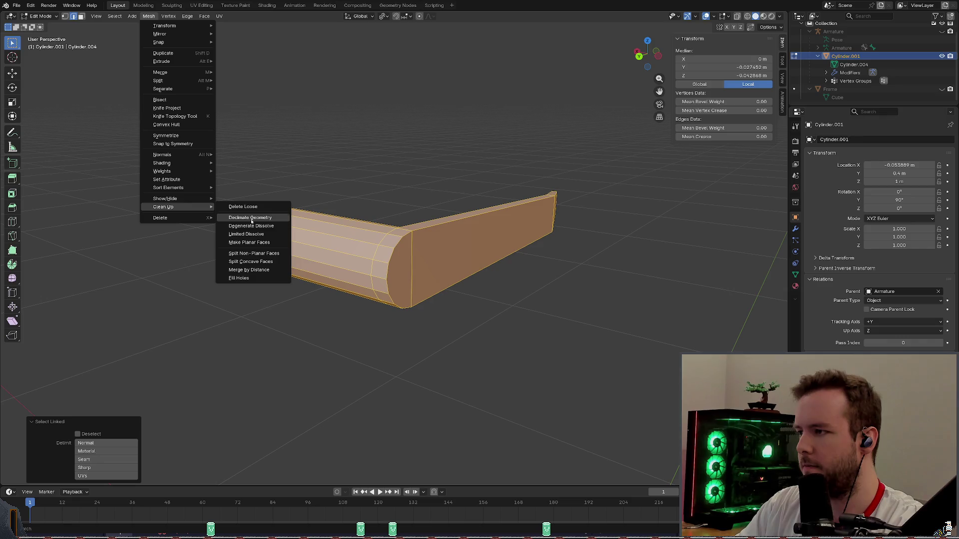
left_click(249, 269)
key("ctrl+s")
scroll(405, 187, "up", 1)
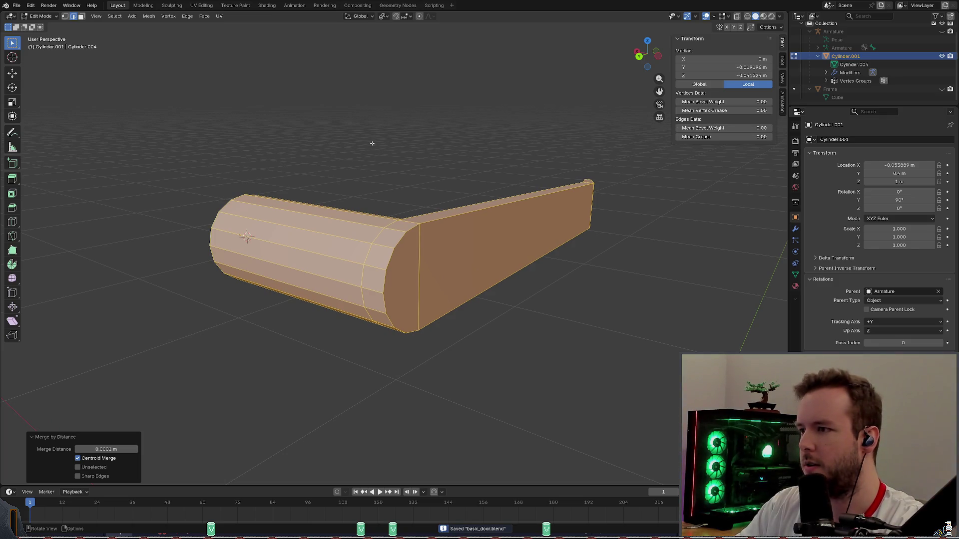
Clear the selection and reselect the whole connected handle with Ctrl+L.
left_click(369, 162)
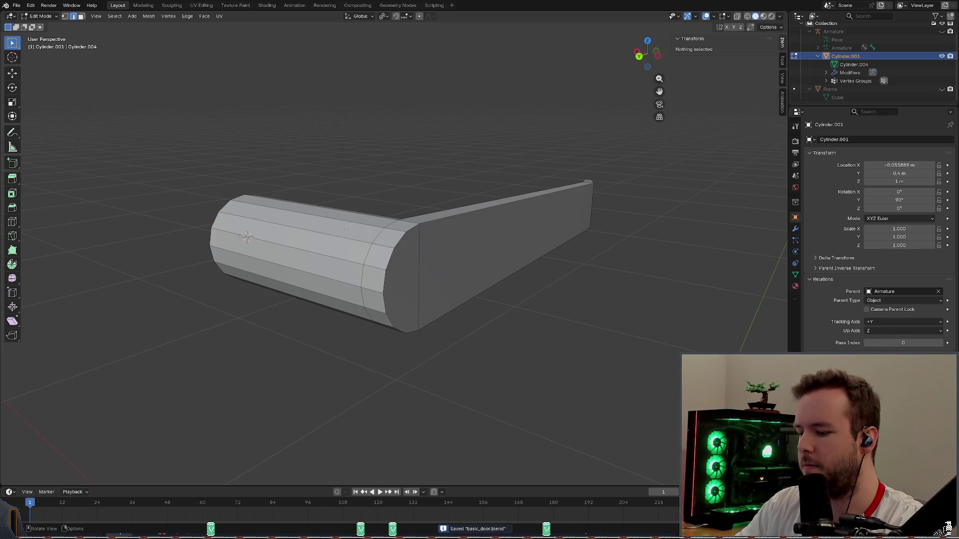
key("ctrl+l")
left_click(115, 16)
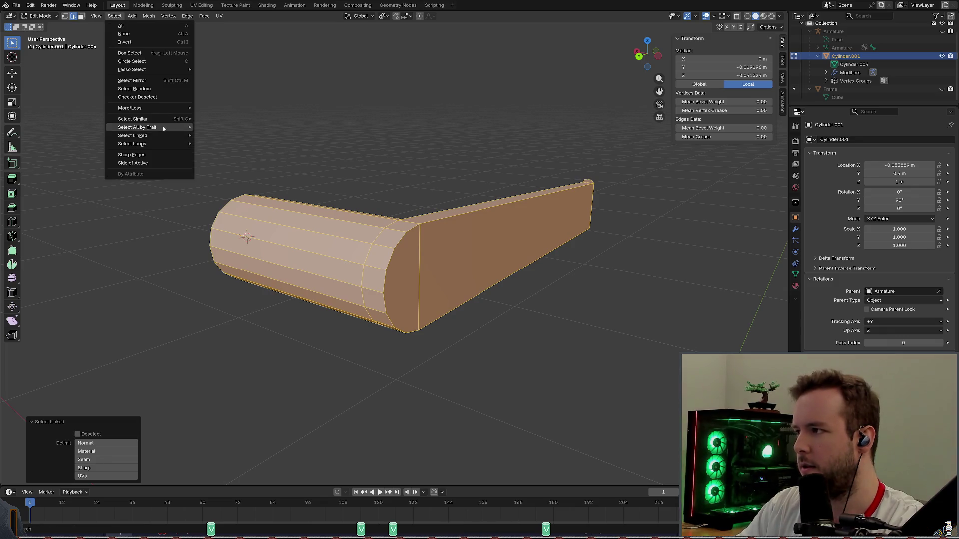
Deselect all and select the handle's non-manifold edges via Select All by Trait.
key("Escape")
key("alt+a")
left_click(29, 17)
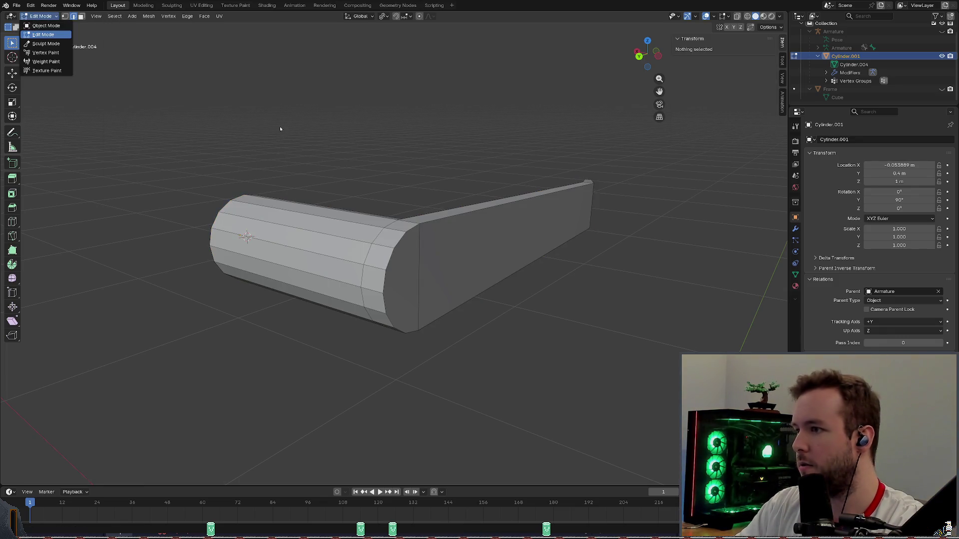
left_click(29, 18)
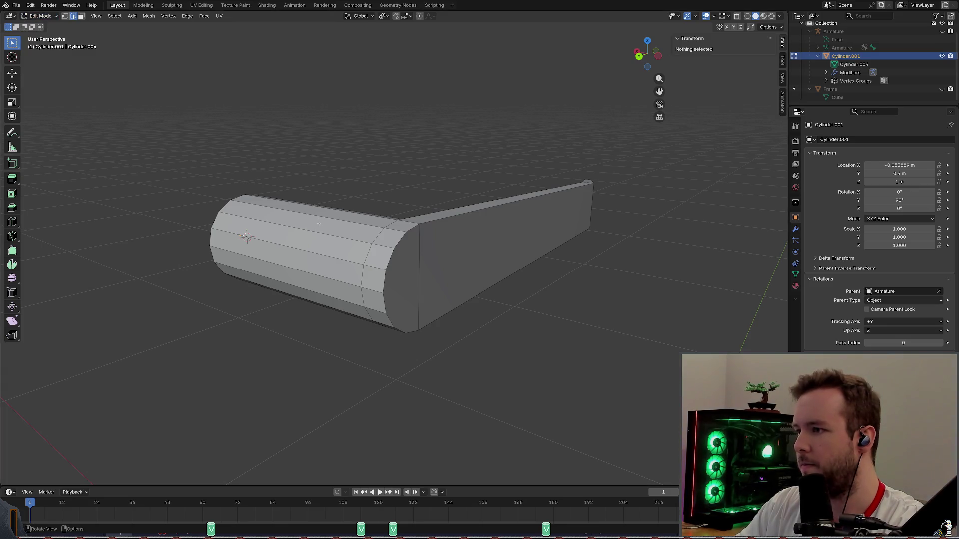
left_click(248, 237)
left_click(115, 17)
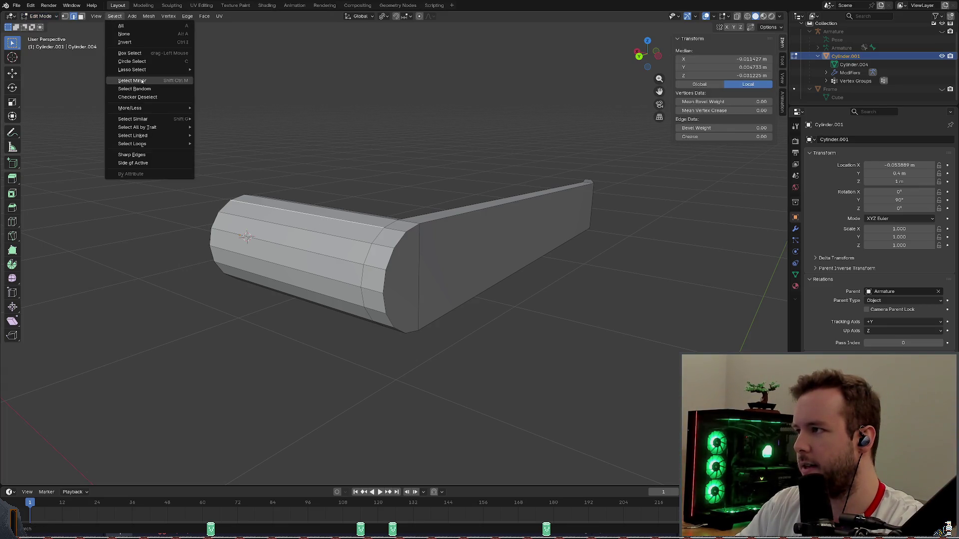
left_click(224, 128)
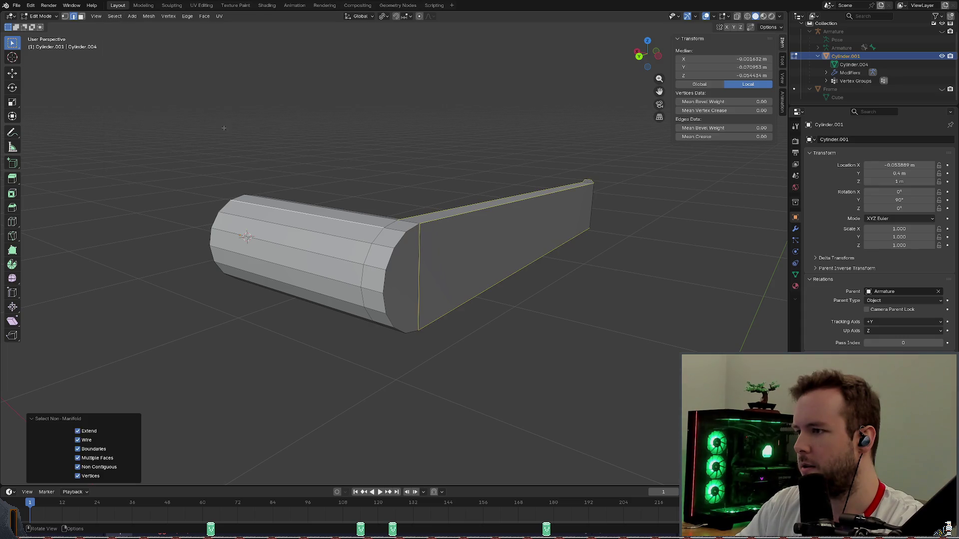
scroll(337, 248, "up", 3)
Orbit around the shaft and lever to inspect the open edges, then clear the selection.
middle_click_drag(337, 247, 532, 164)
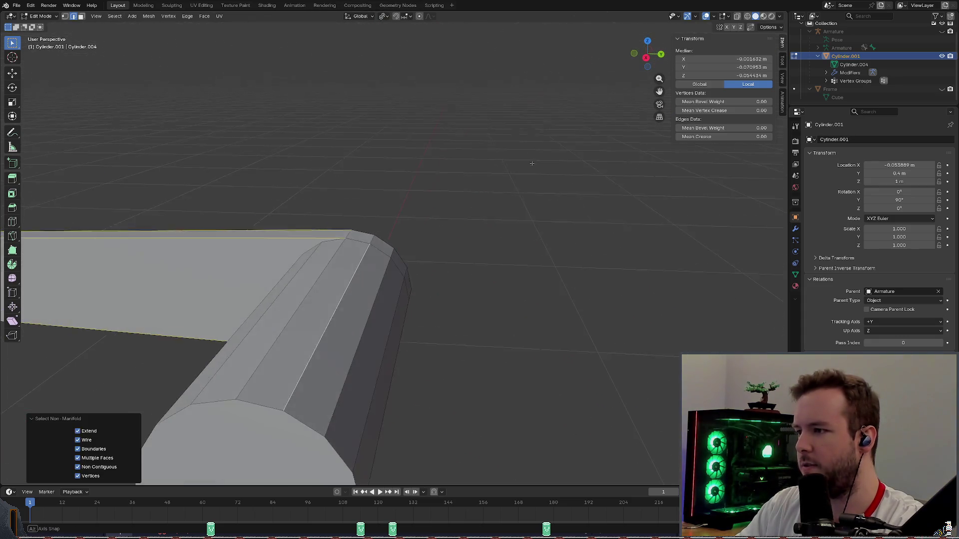
scroll(533, 164, "down", 4)
scroll(450, 172, "down", 3)
mouse_move(449, 173)
middle_mouse_down()
mouse_move(345, 180)
mouse_move(449, 154)
middle_mouse_up()
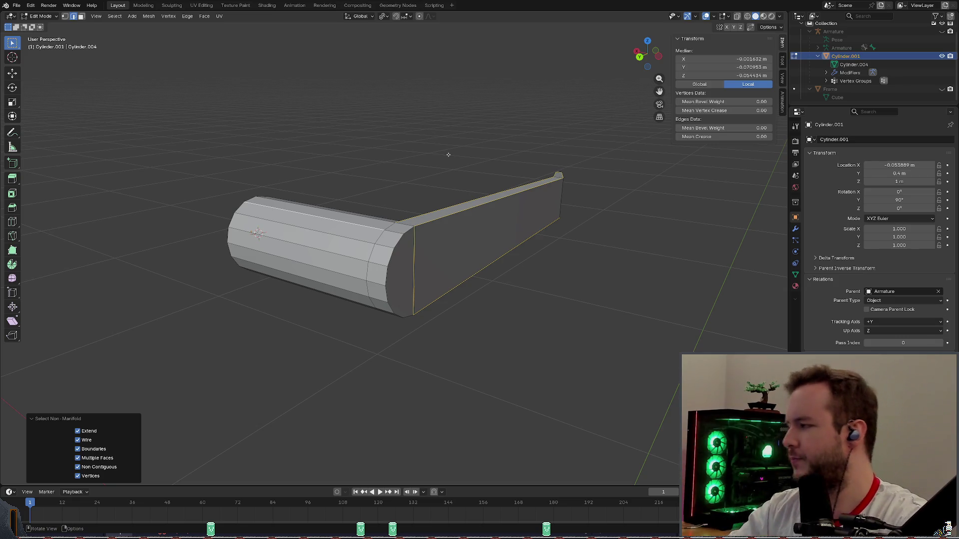
mouse_move(526, 149)
middle_mouse_down()
mouse_move(469, 147)
mouse_move(591, 127)
mouse_move(502, 173)
mouse_move(449, 217)
mouse_move(398, 232)
mouse_move(420, 187)
mouse_move(464, 209)
mouse_move(518, 266)
mouse_move(420, 184)
mouse_move(582, 205)
mouse_move(467, 190)
mouse_move(443, 151)
middle_mouse_up()
left_click(487, 195)
scroll(581, 206, "up", 3)
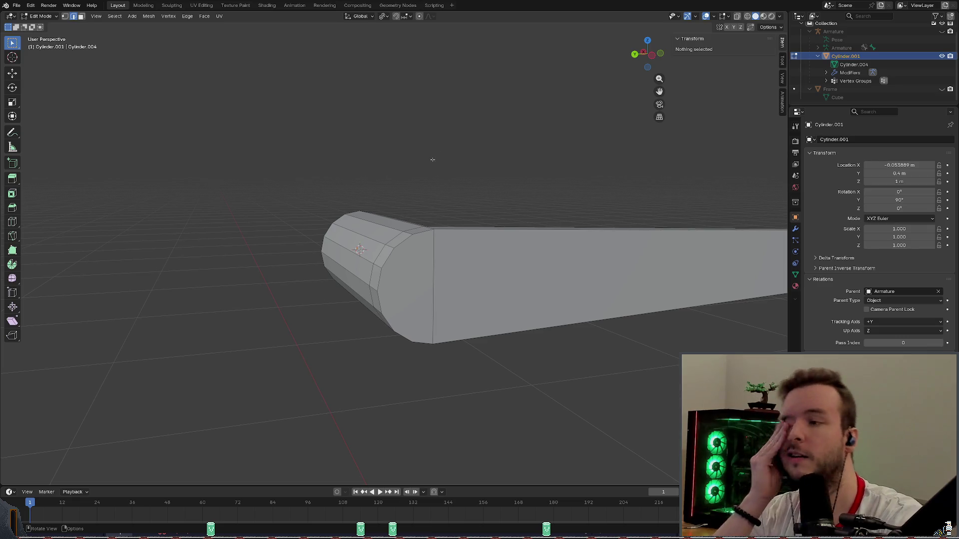
mouse_move(443, 151)
middle_mouse_down()
mouse_move(449, 280)
mouse_move(529, 225)
middle_mouse_up()
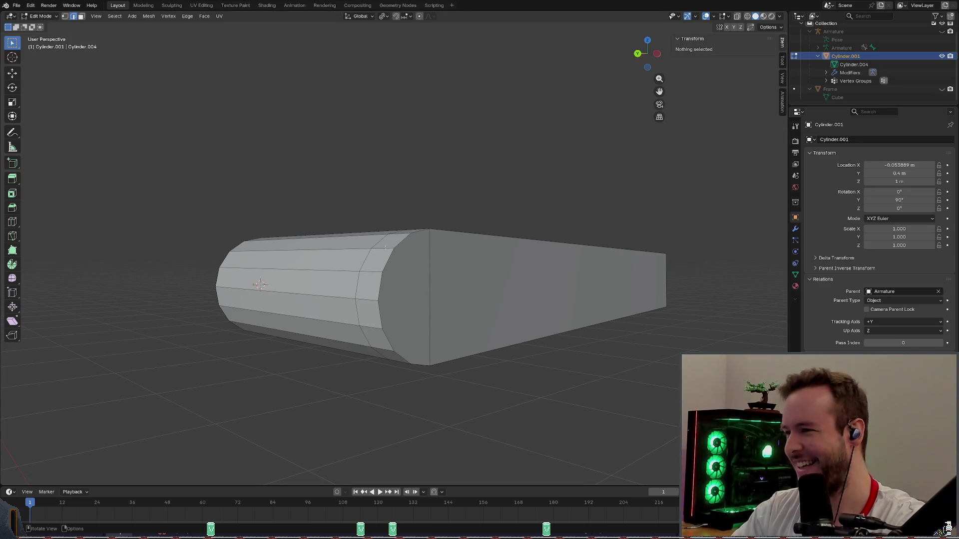
key("k")
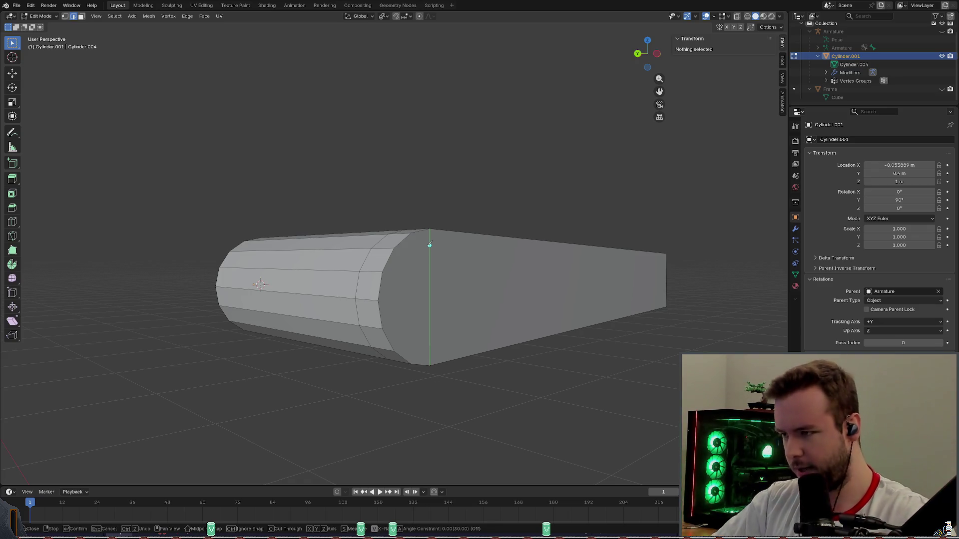
scroll(429, 244, "up", 2)
middle_click_drag(429, 244, 437, 219)
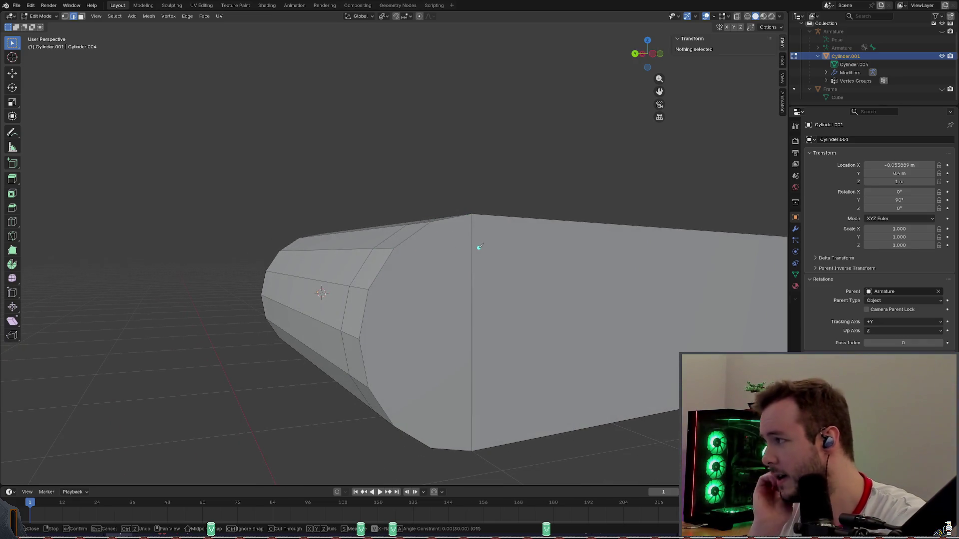
mouse_move(480, 246)
middle_mouse_down()
mouse_move(452, 221)
mouse_move(460, 235)
mouse_move(513, 170)
middle_mouse_up()
scroll(505, 180, "down", 2)
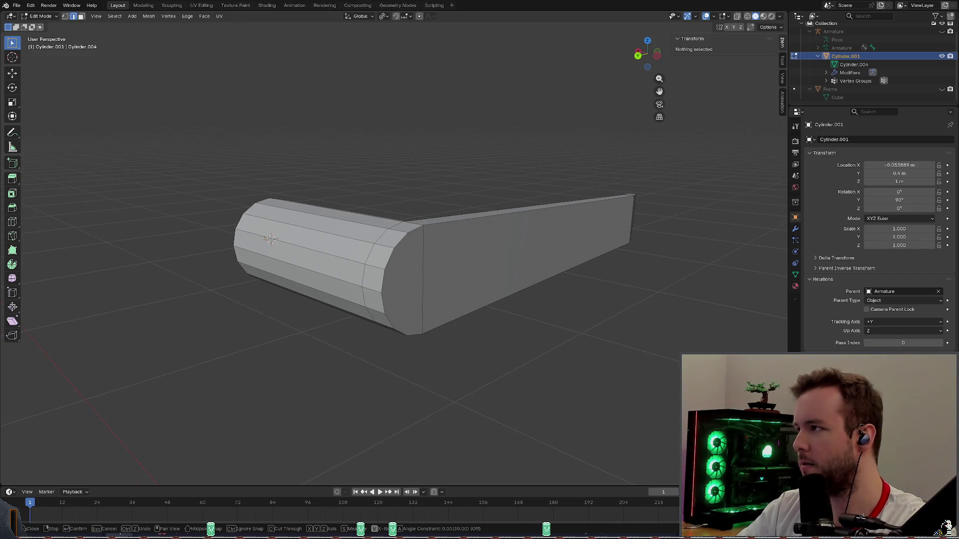
key("Escape")
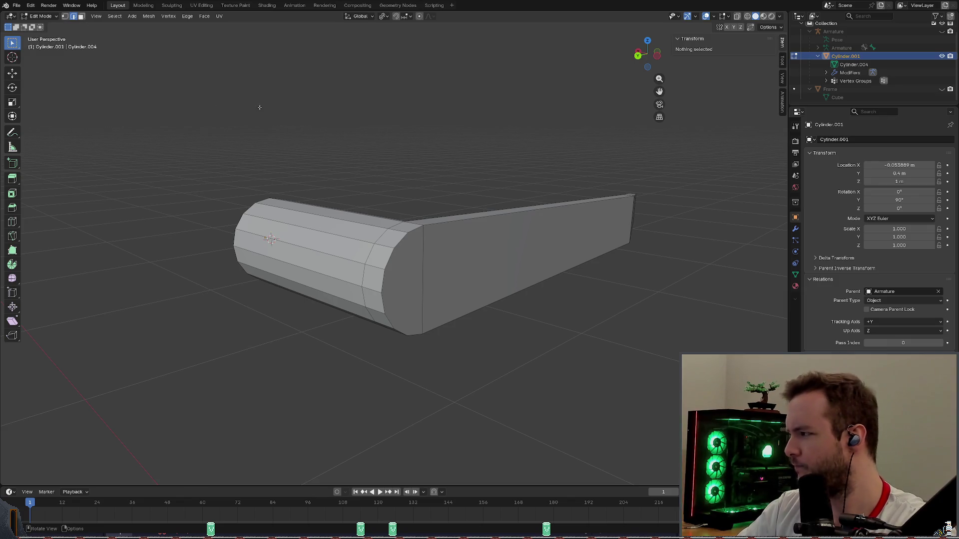
key("ctrl+s")
middle_click_drag(286, 110, 295, 111)
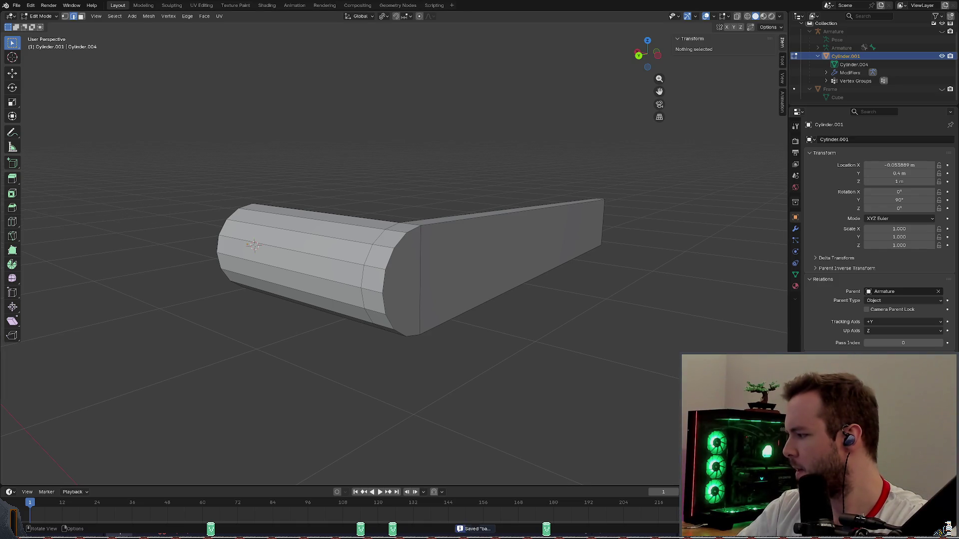
middle_click_drag(433, 113, 441, 110)
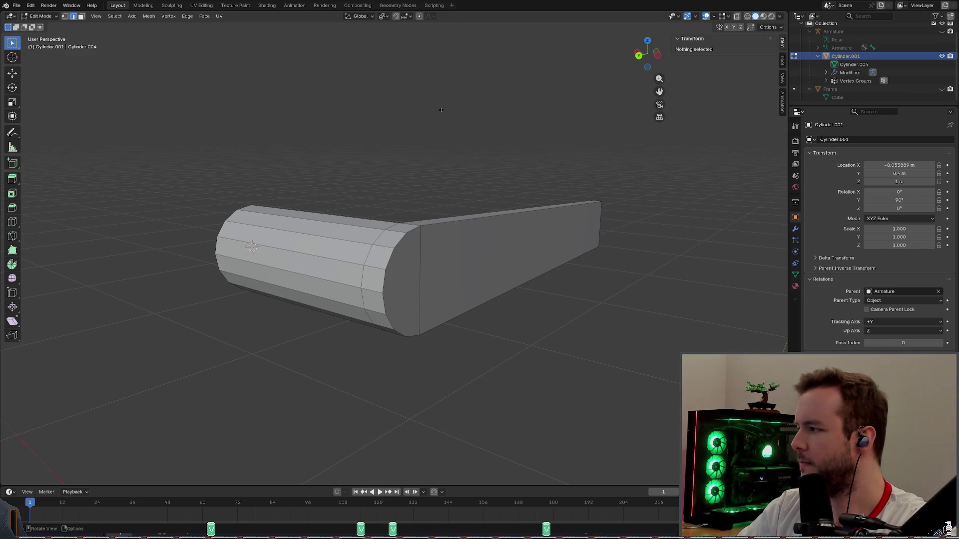
scroll(309, 132, "up", 5)
middle_click_drag(308, 133, 497, 120)
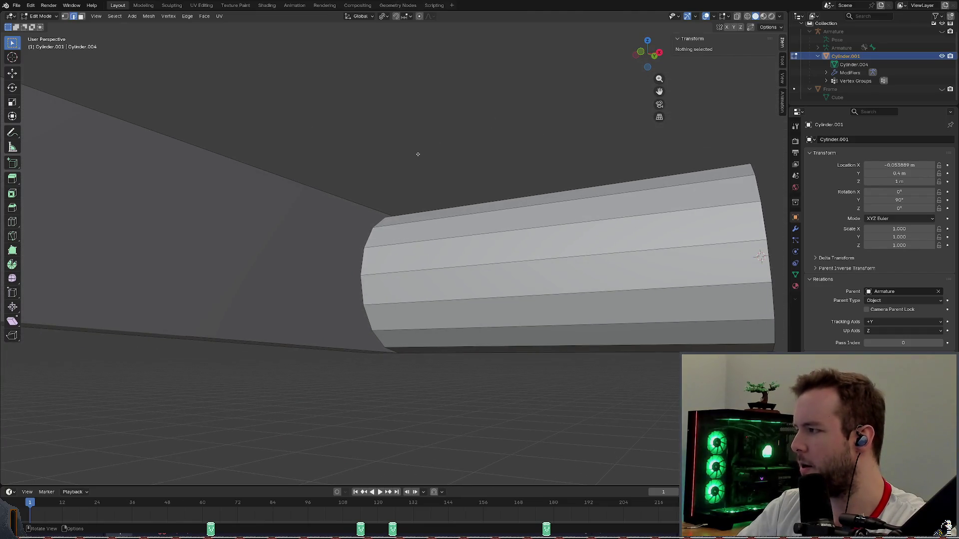
scroll(417, 154, "down", 1)
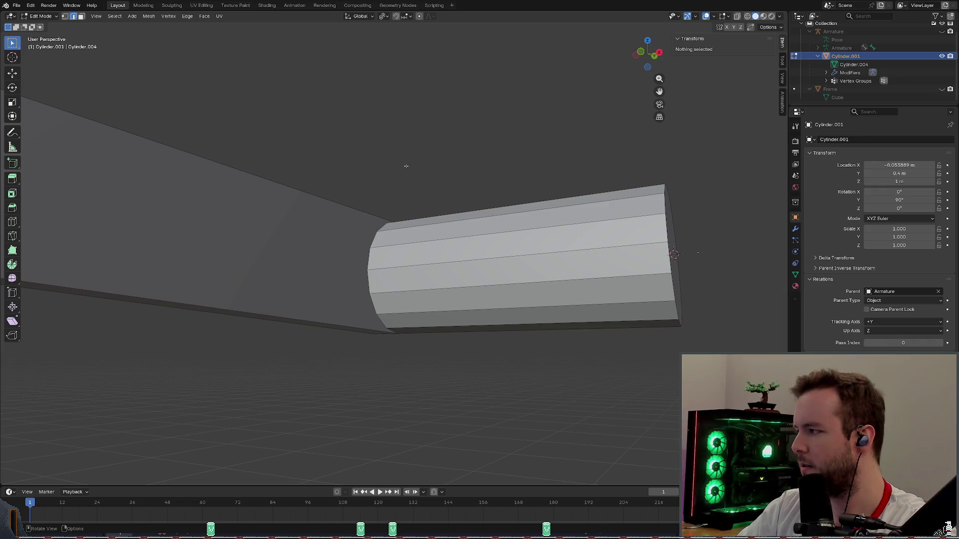
scroll(405, 165, "down", 4)
mouse_move(405, 166)
middle_mouse_down()
mouse_move(437, 181)
mouse_move(443, 171)
middle_mouse_up()
middle_click_drag(514, 136, 509, 128)
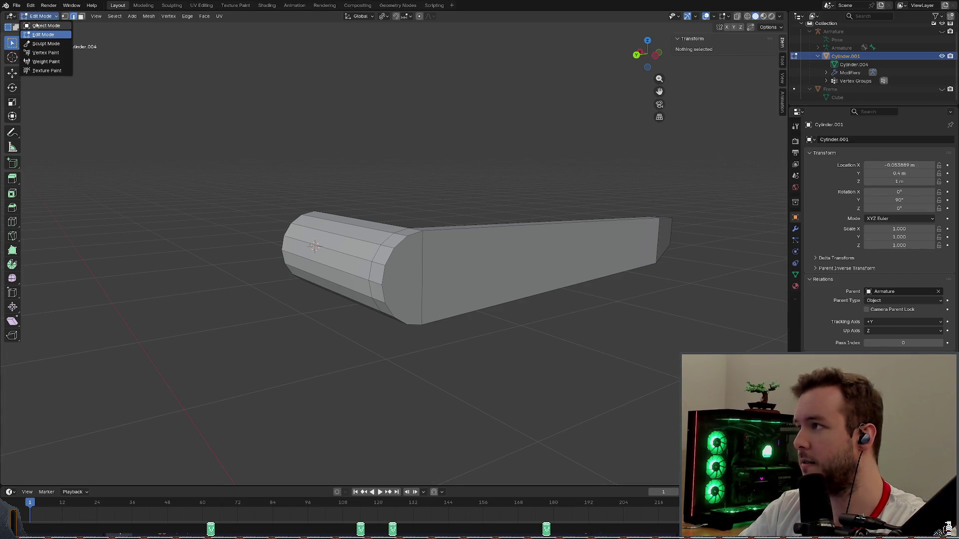
Return to Object Mode, unhide everything, hide the wall Frame object and save.
key("Tab")
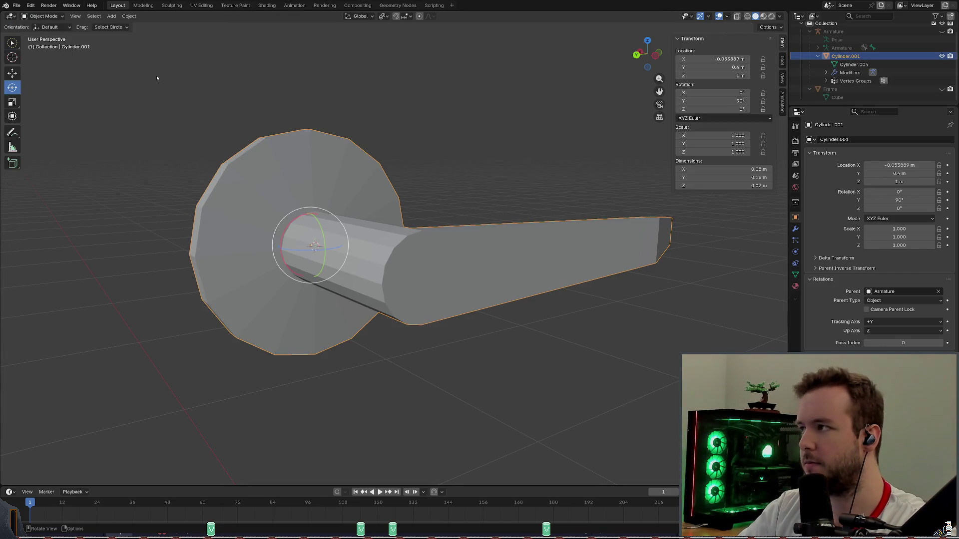
key("alt+h")
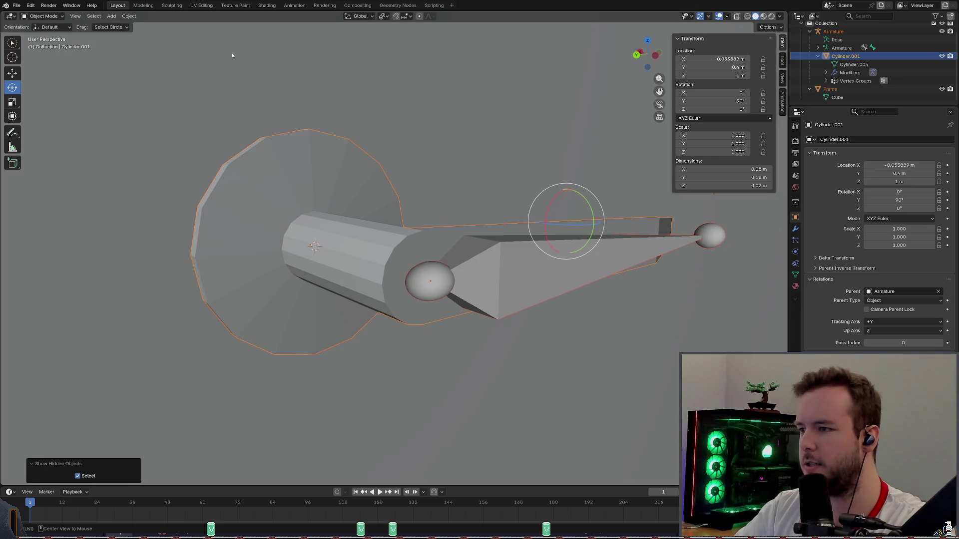
middle_click_drag(487, 100, 508, 158)
left_click(174, 110)
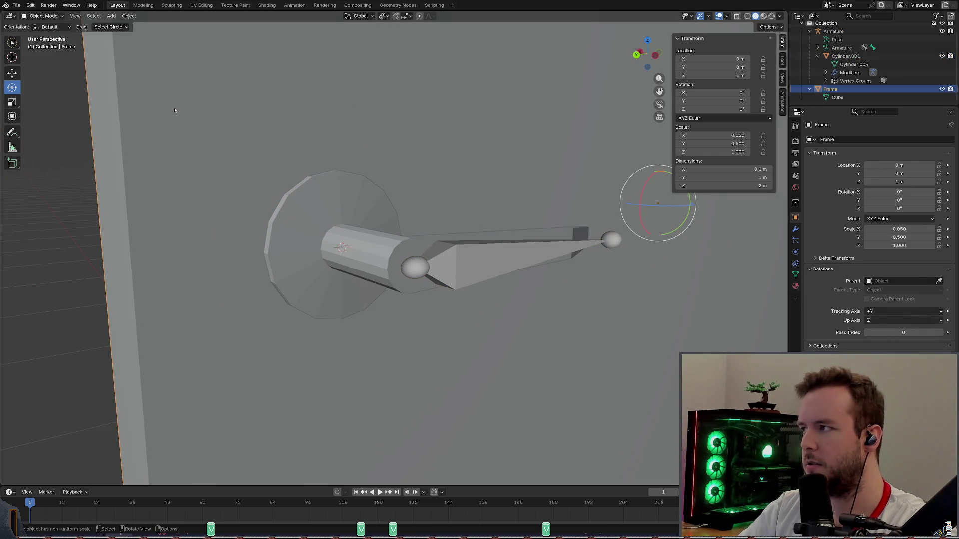
key("h")
key("ctrl+s")
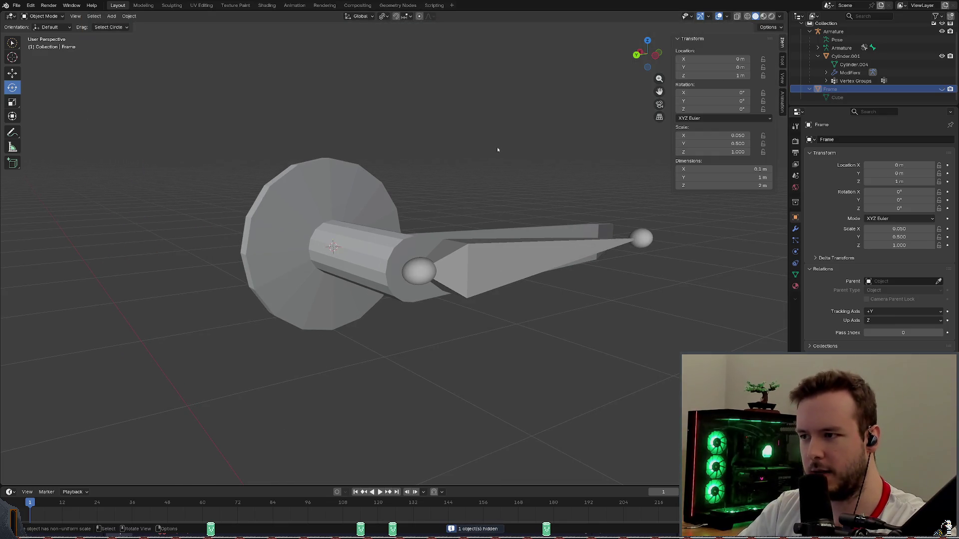
scroll(497, 147, "up", 3)
Put the armature in Pose Mode and test an X-axis bone rotation, cancelling it.
middle_click_drag(507, 160, 468, 250)
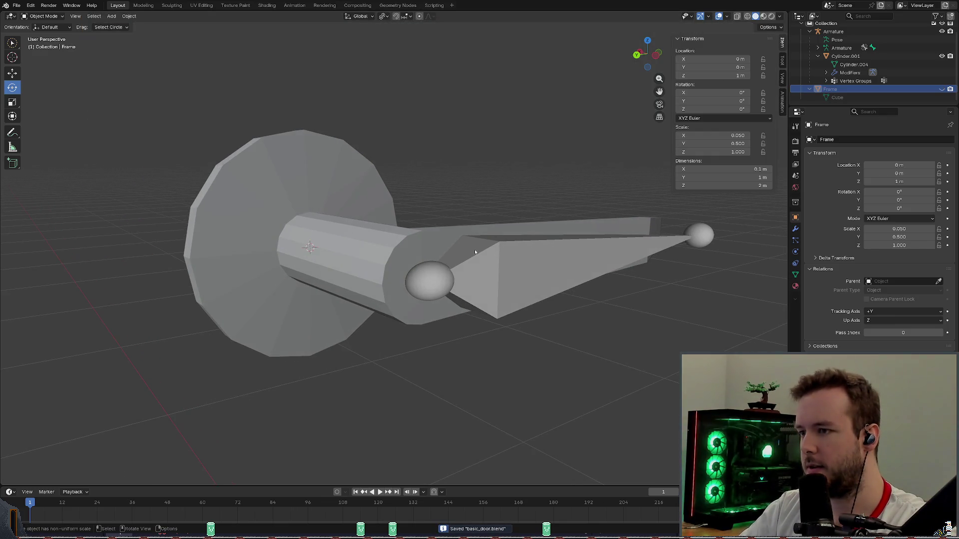
left_click(430, 279)
key("ctrl+Tab")
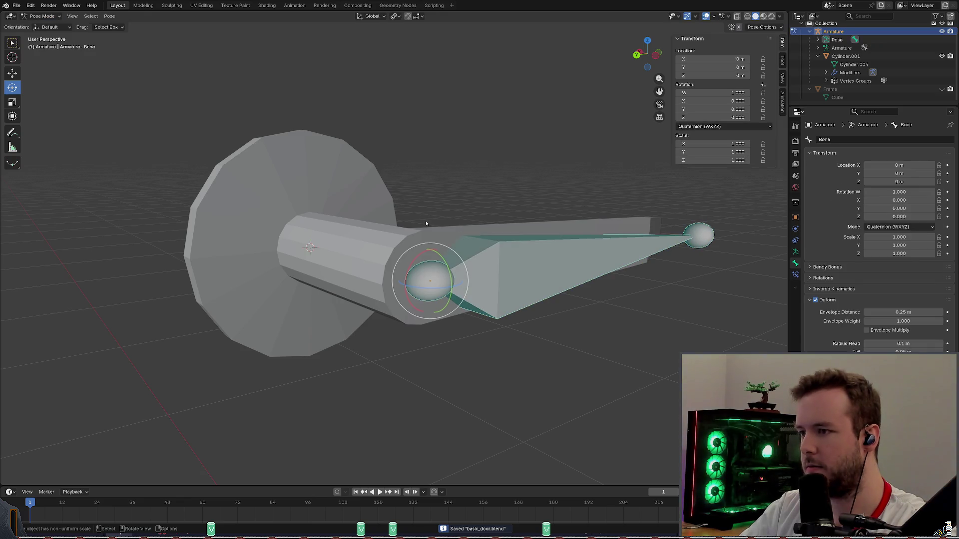
key("r")
key("x")
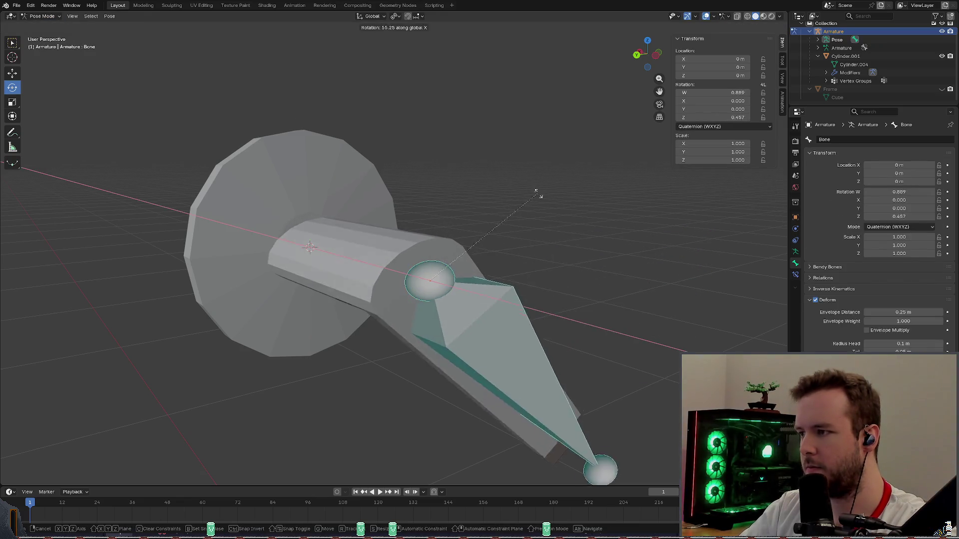
key("Escape")
left_click(504, 164)
Rotate the upper handle bone on X to swing the lever, then cancel back to the rest pose.
mouse_move(506, 164)
middle_mouse_down()
mouse_move(530, 151)
mouse_move(467, 180)
mouse_move(418, 110)
mouse_move(405, 135)
middle_mouse_up()
left_click(400, 175)
key("r")
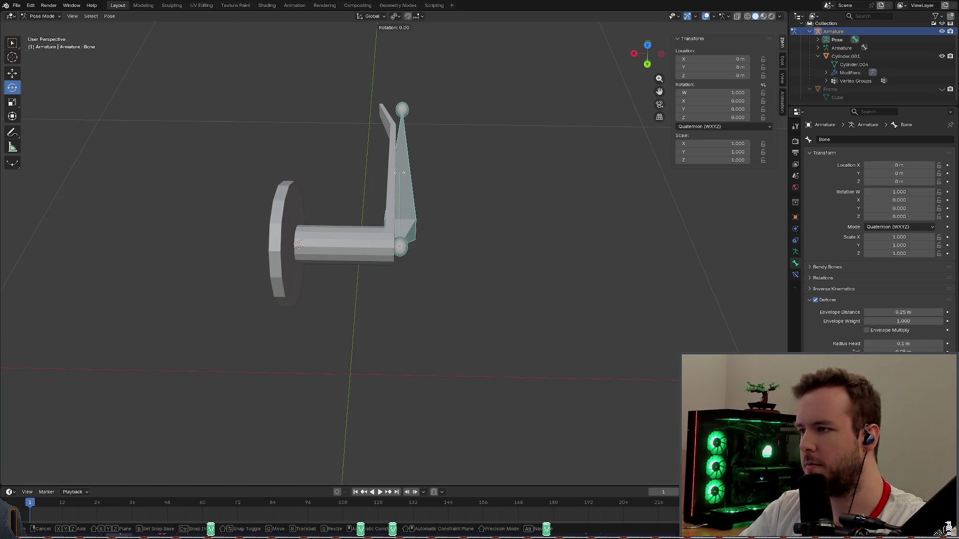
key("x")
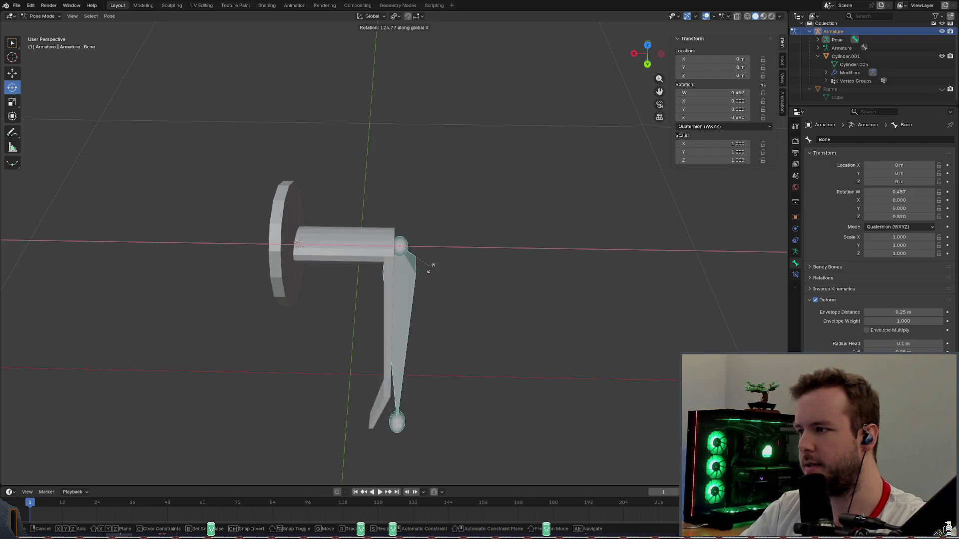
right_click(420, 176)
middle_click_drag(421, 176, 470, 167)
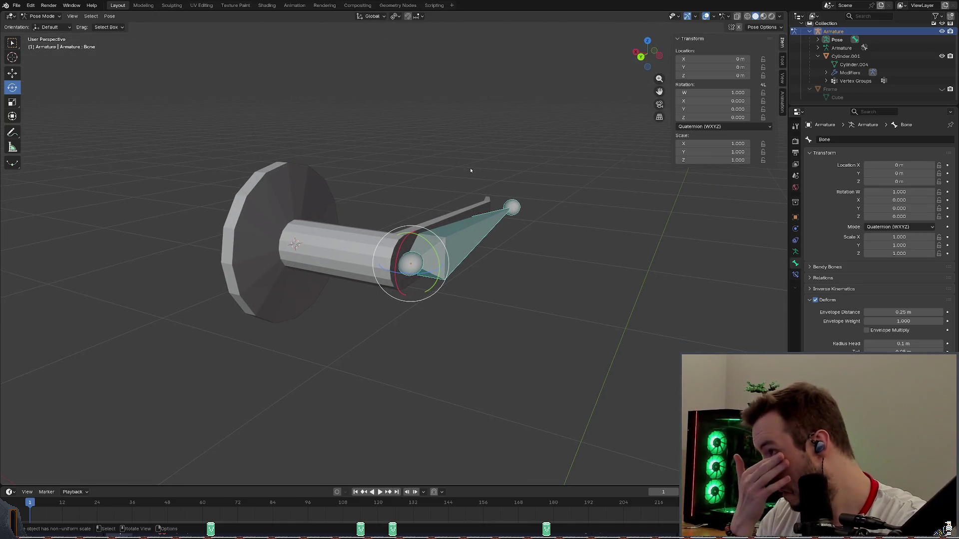
mouse_move(470, 167)
middle_mouse_down()
mouse_move(593, 167)
mouse_move(420, 146)
mouse_move(474, 154)
middle_mouse_up()
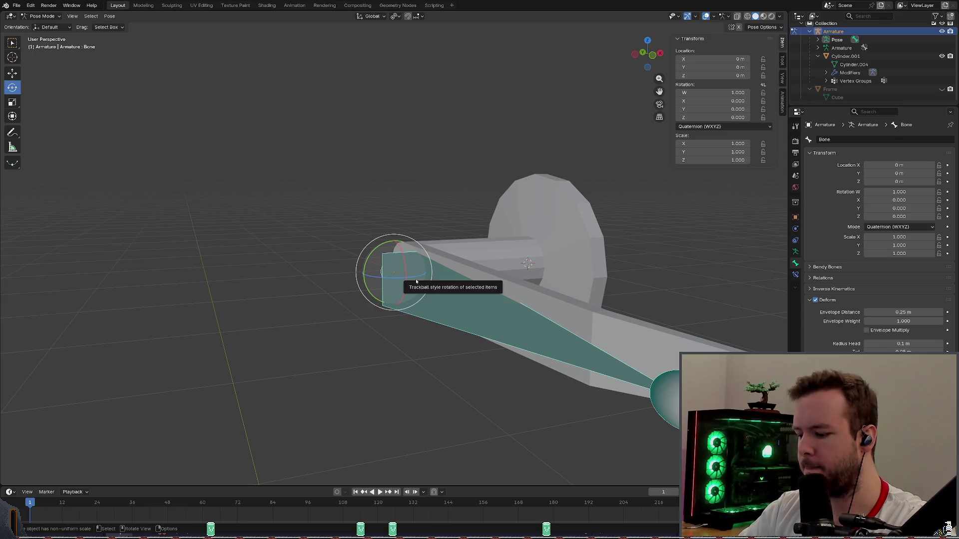
Hide the bone, save, return to Object Mode and select the Cylinder.001 handle mesh.
key("h")
middle_click_drag(391, 191, 359, 170)
key("ctrl+s")
scroll(358, 169, "up", 5)
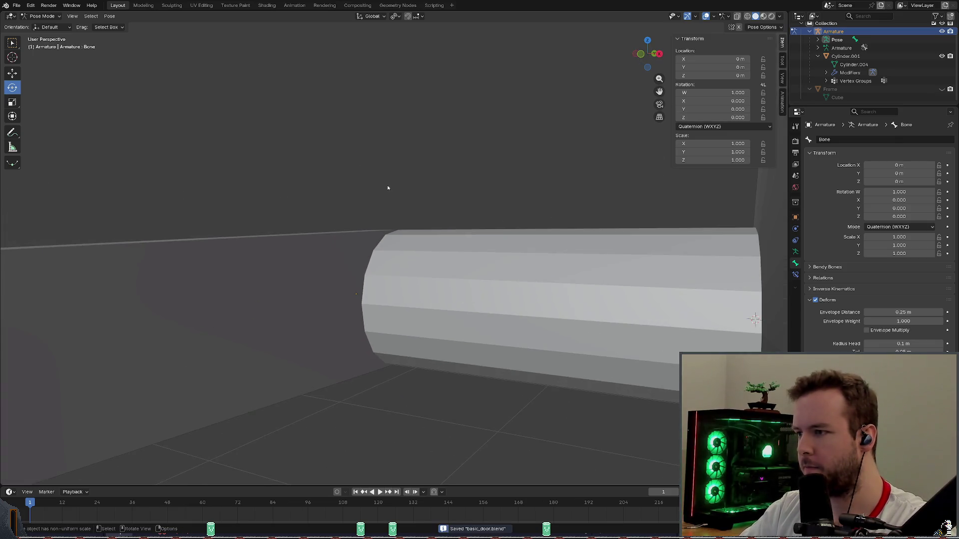
scroll(389, 182, "up", 3)
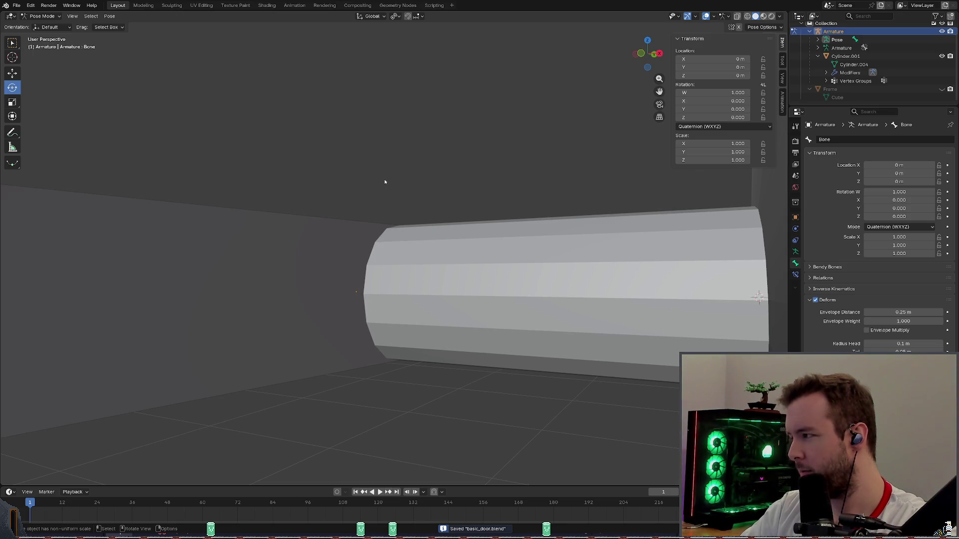
scroll(375, 212, "up", 2)
scroll(375, 213, "down", 2)
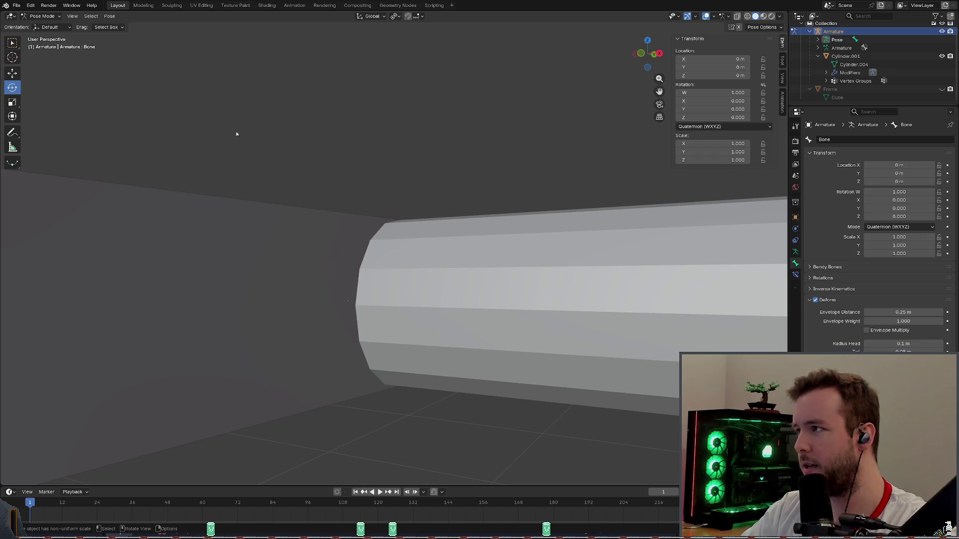
key("ctrl+Tab")
left_click(463, 173)
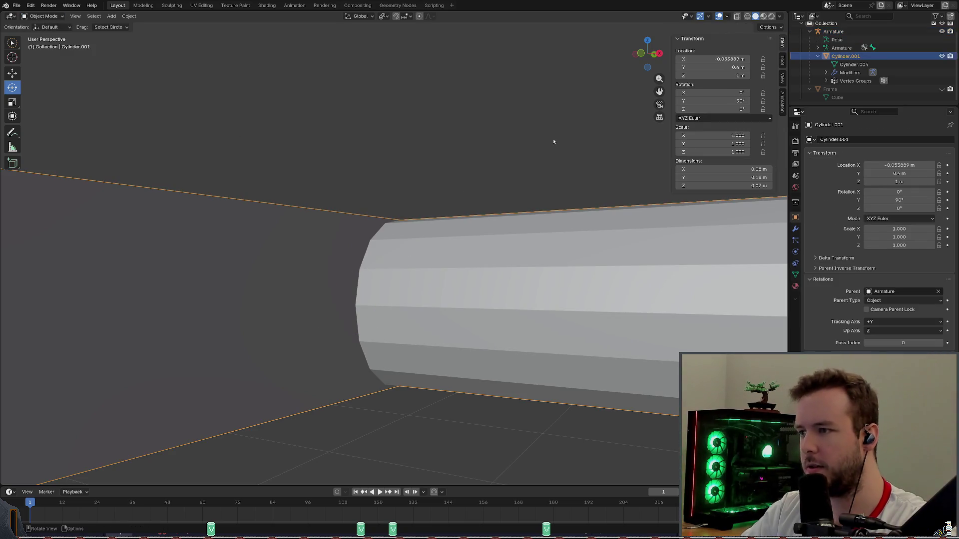
Enable X-ray see-through display, enter Edit Mode on the cylinder and switch to wireframe shading.
left_click(748, 16)
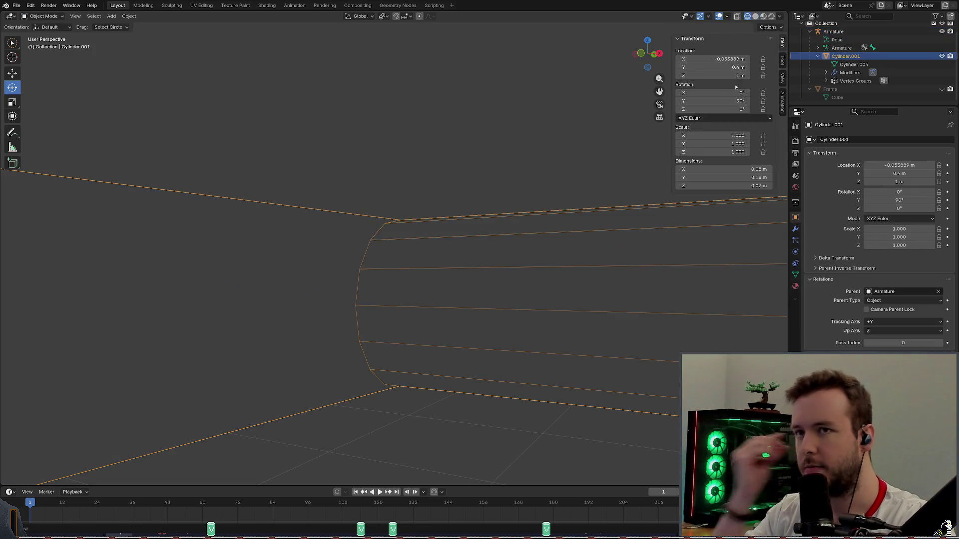
middle_click_drag(450, 262, 465, 270)
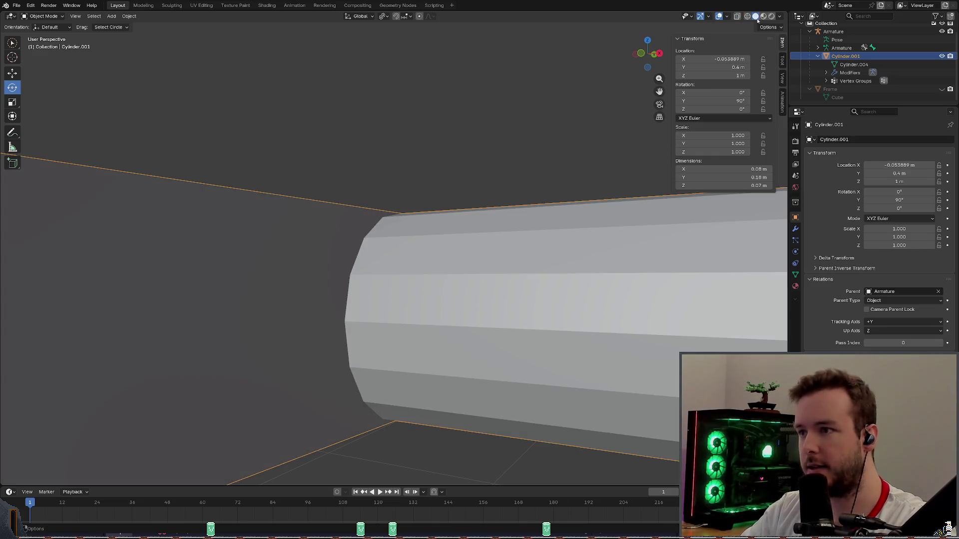
left_click(755, 16)
left_click(737, 17)
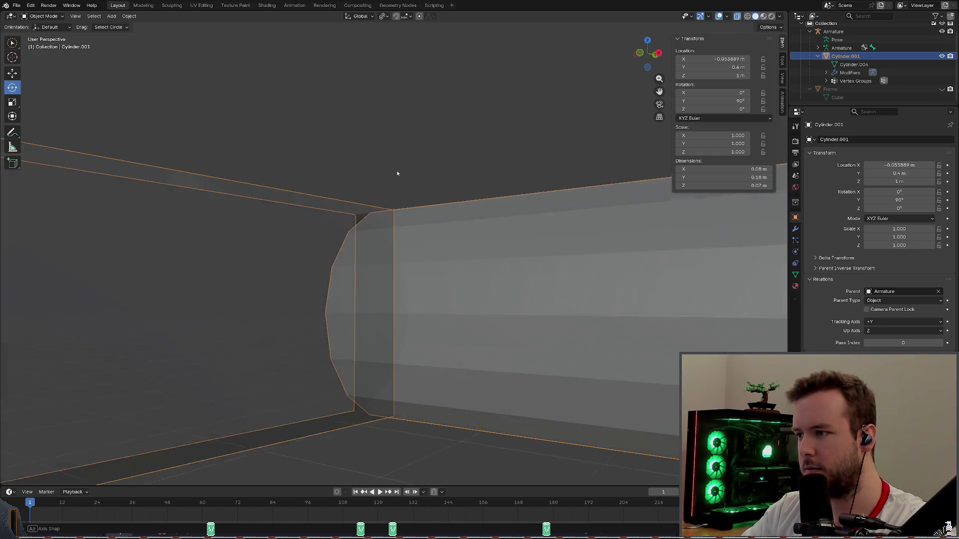
middle_click_drag(397, 210, 376, 193)
left_click(41, 16)
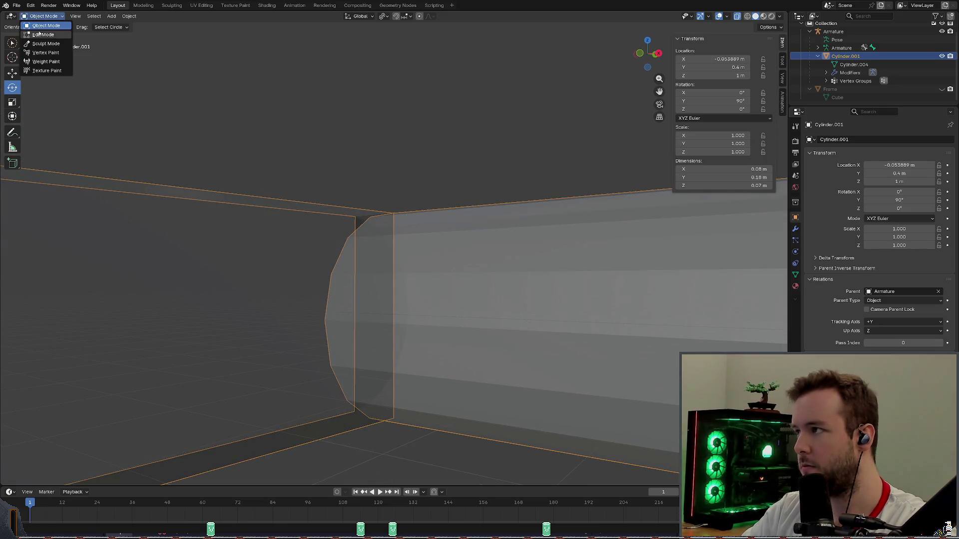
left_click(46, 34)
left_click(738, 16)
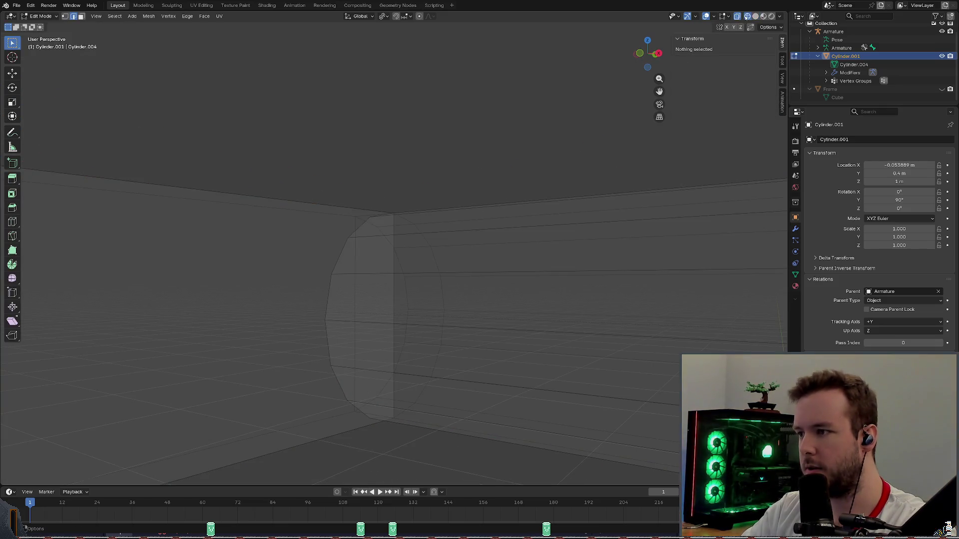
left_click(737, 17)
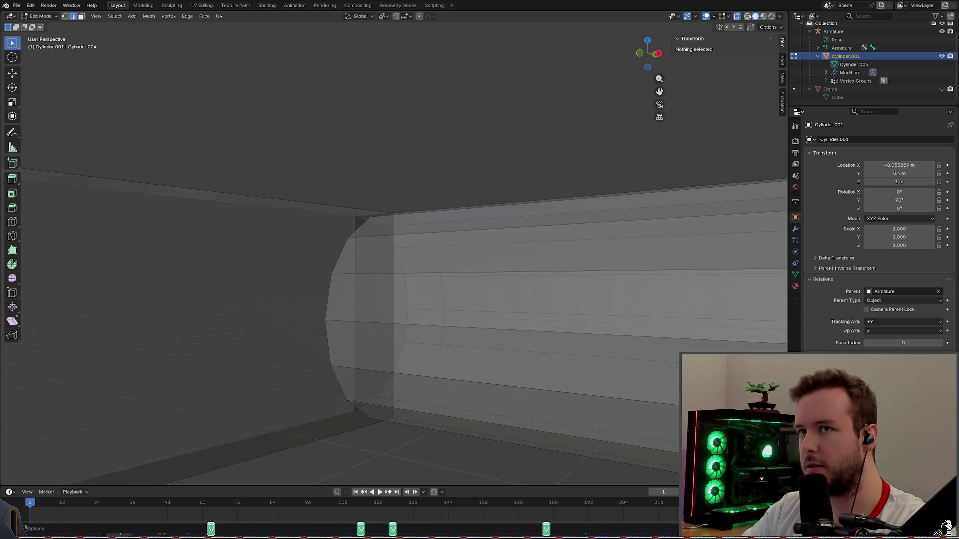
left_click(737, 17)
key("alt+z")
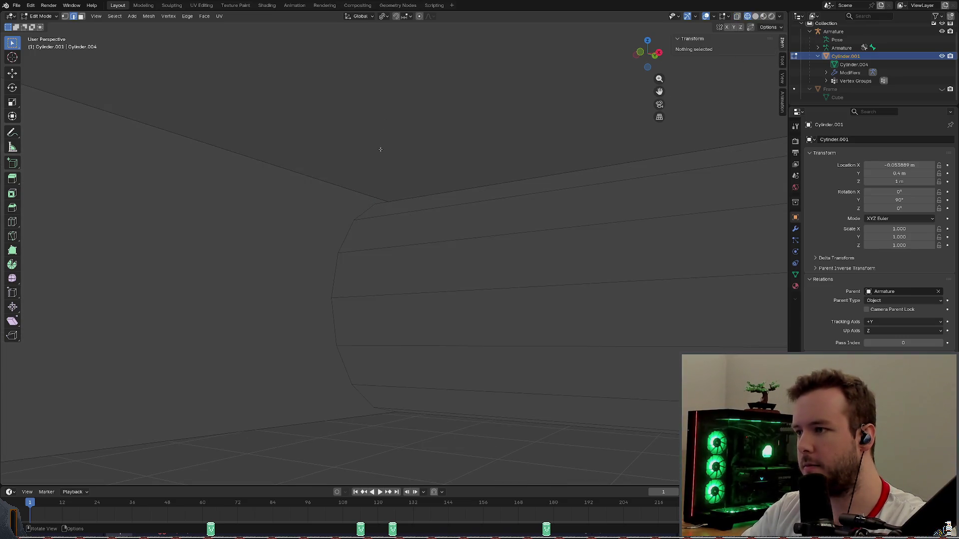
mouse_move(322, 165)
middle_mouse_down()
mouse_move(359, 159)
mouse_move(371, 177)
middle_mouse_up()
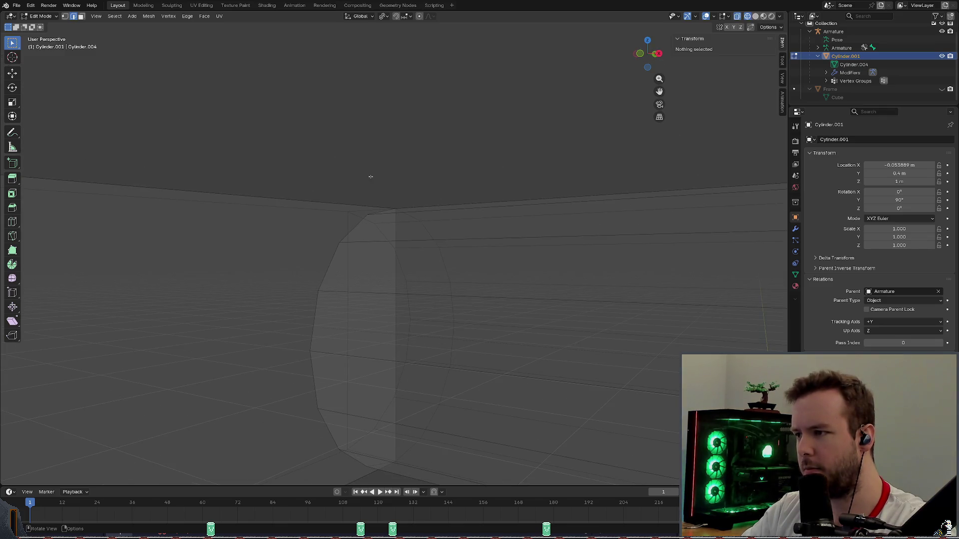
left_click(337, 192)
left_click(389, 161)
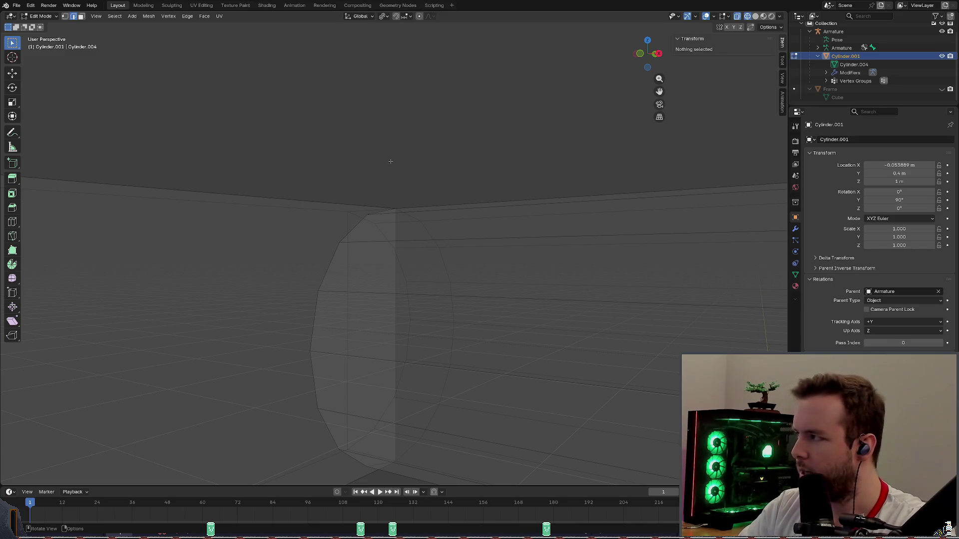
mouse_move(389, 162)
middle_mouse_down()
mouse_move(425, 150)
mouse_move(409, 226)
middle_mouse_up()
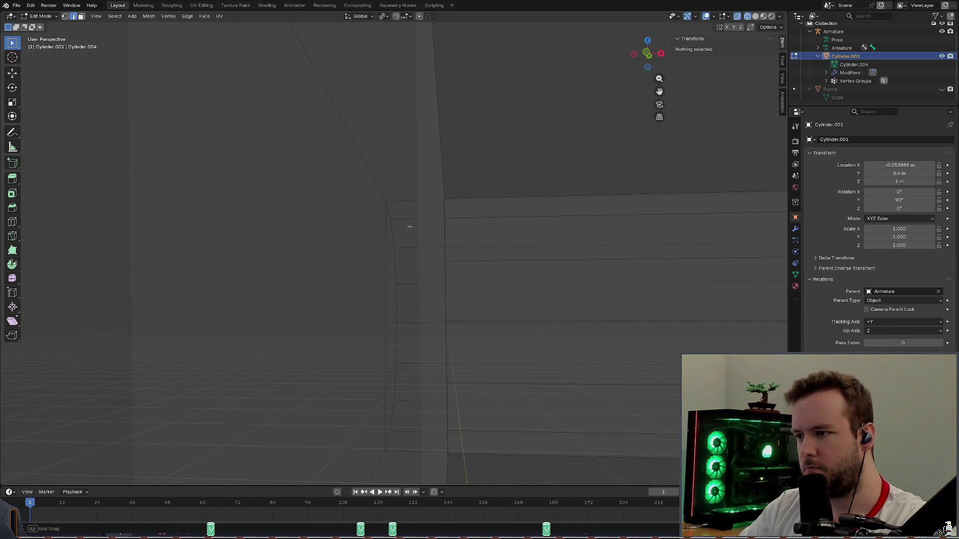
middle_click_drag(409, 226, 470, 226)
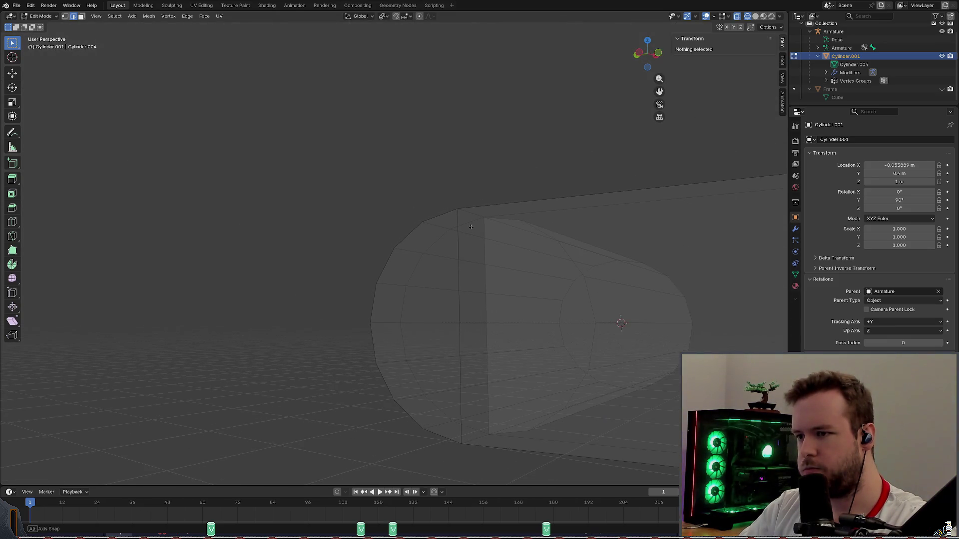
middle_click_drag(531, 222, 478, 218)
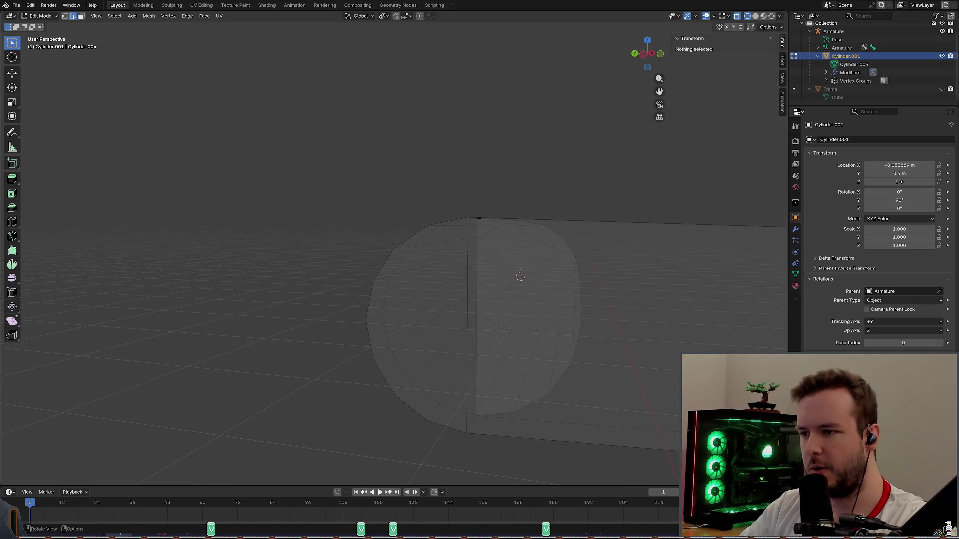
middle_click_drag(481, 224, 534, 236)
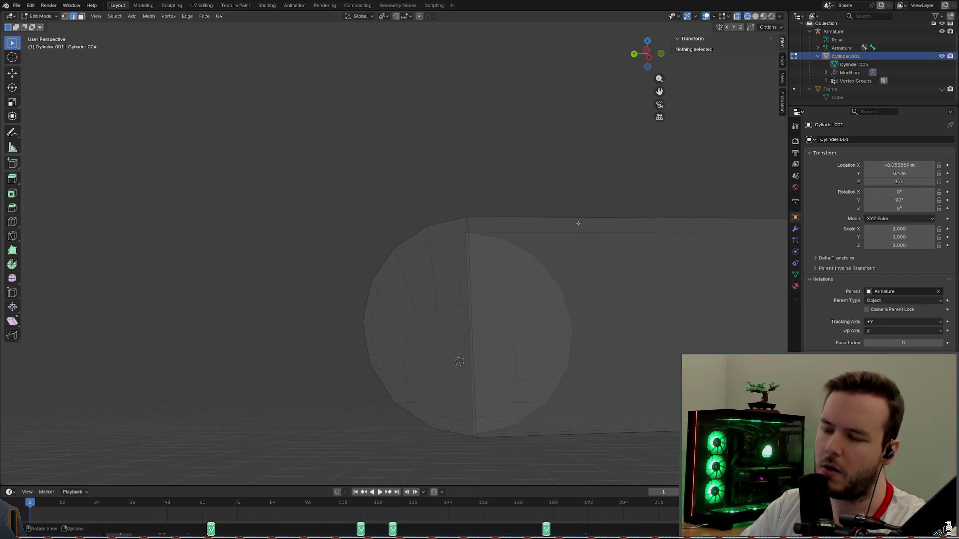
scroll(579, 227, "down", 1)
middle_click_drag(596, 246, 486, 257)
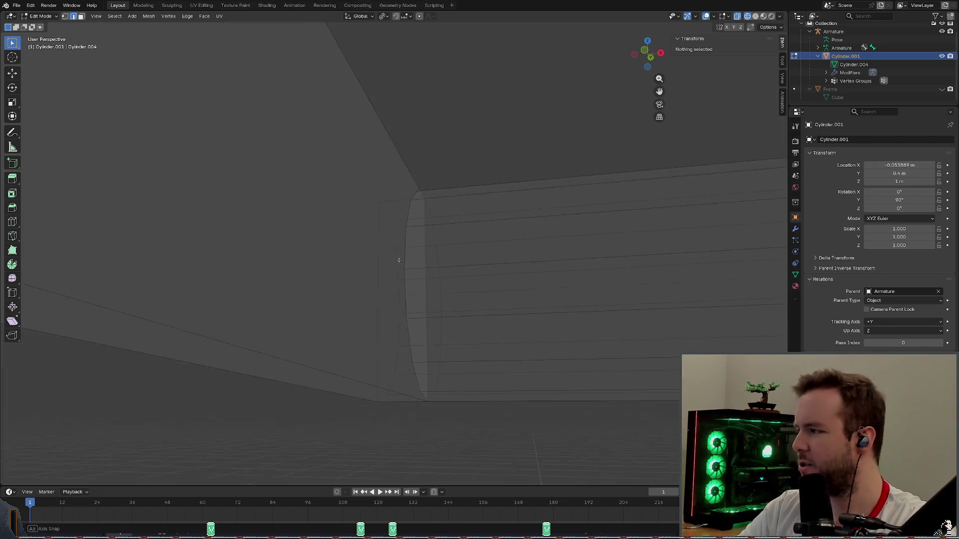
scroll(403, 281, "down", 3)
mouse_move(404, 281)
middle_mouse_down()
mouse_move(542, 283)
mouse_move(559, 325)
middle_mouse_up()
scroll(465, 285, "up", 3)
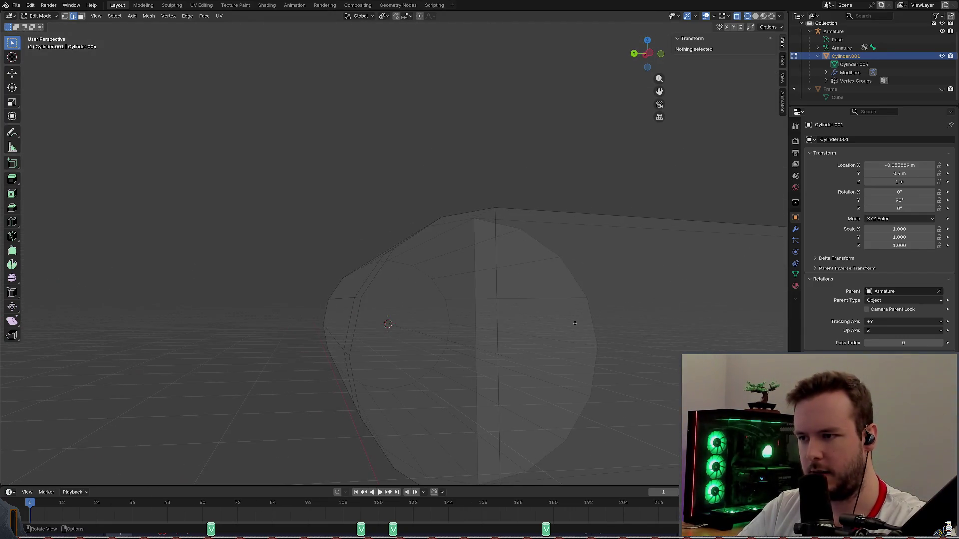
key("alt+z")
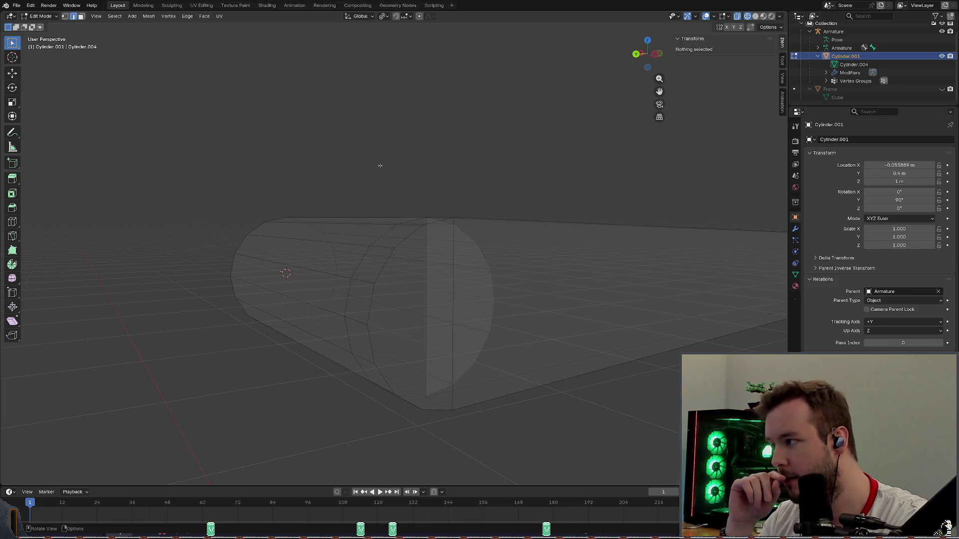
middle_click_drag(403, 177, 479, 180)
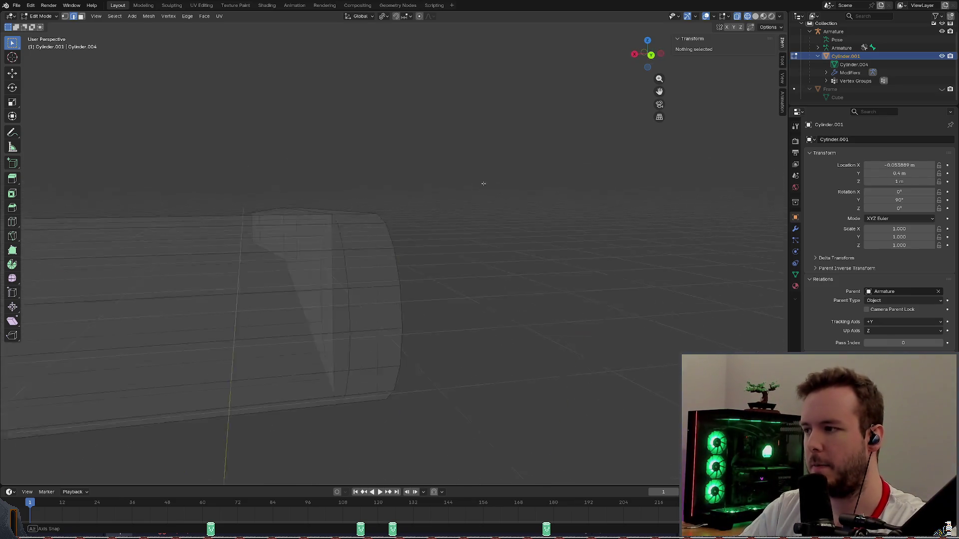
scroll(338, 173, "down", 3)
left_click_drag(79, 166, 279, 416)
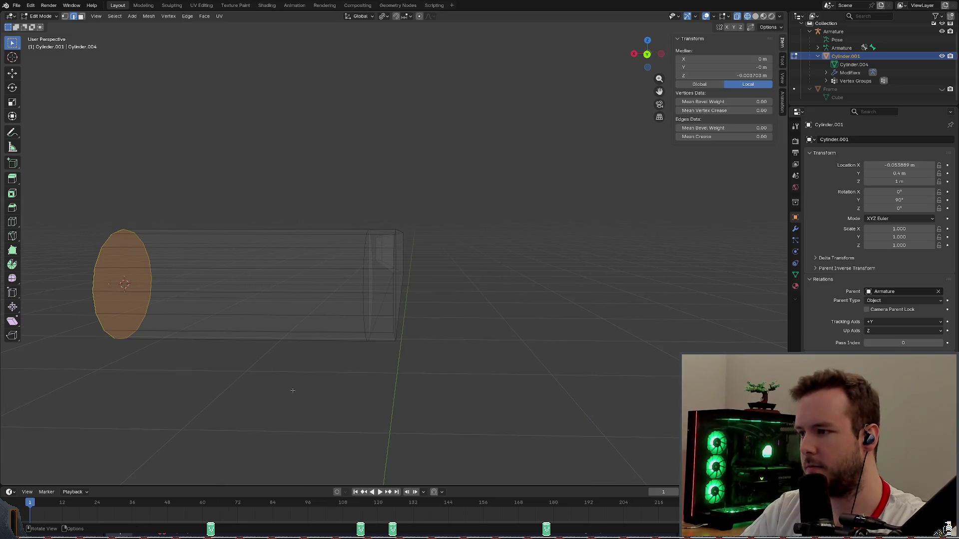
Re-enter Edit Mode on the handle with solid shading, X-ray off and nothing selected.
left_click(141, 127)
left_click(41, 16)
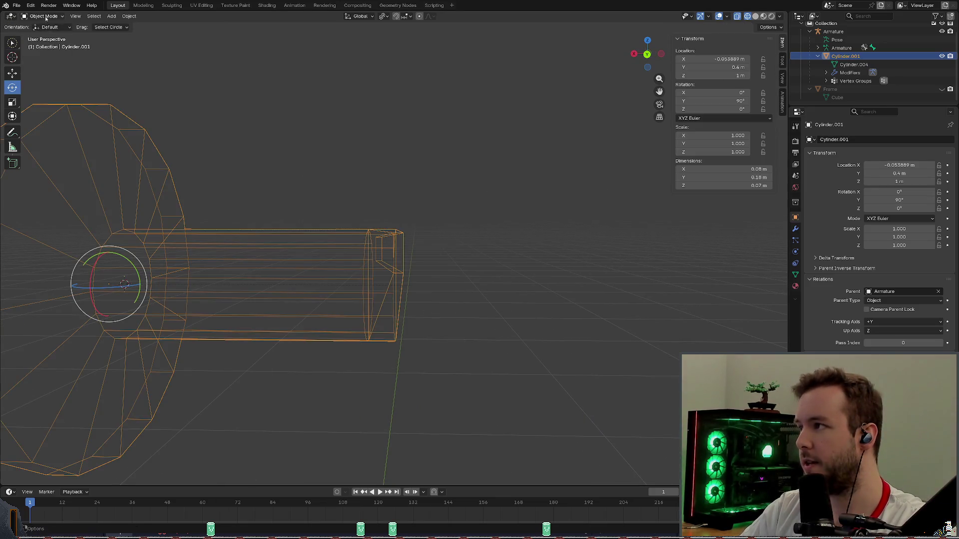
left_click(41, 16)
left_click(45, 35)
middle_click_drag(247, 83, 283, 75)
key("shift+z")
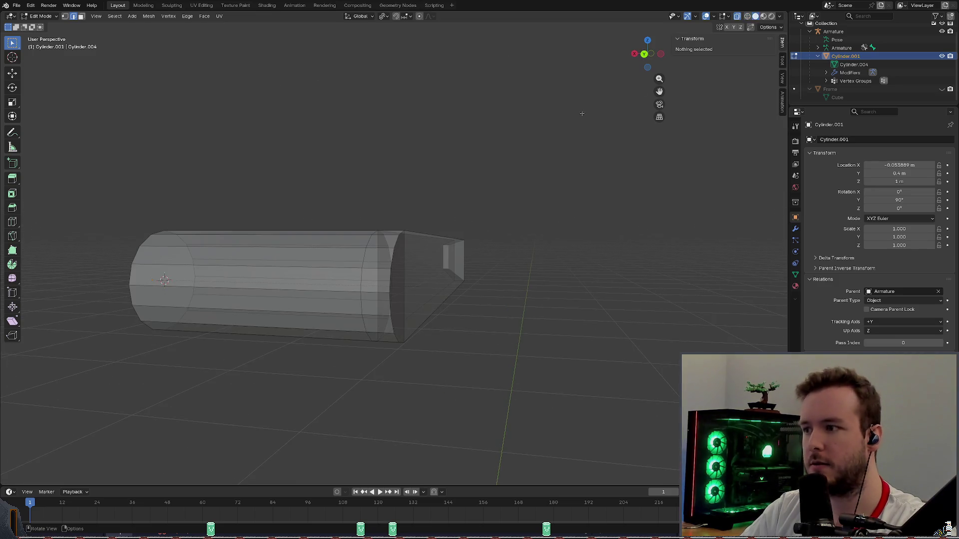
key("l")
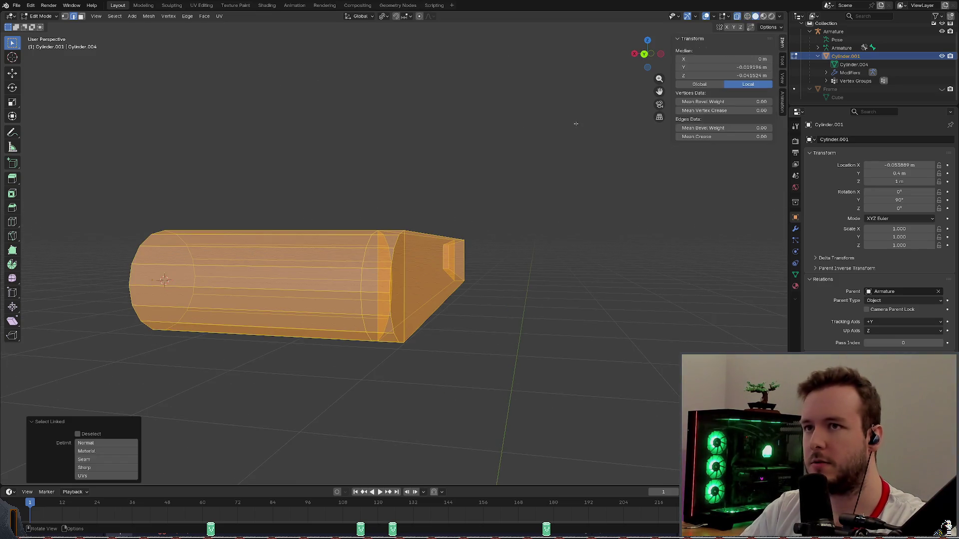
key("alt+a")
key("alt+z")
Select the ring of round grip faces and browse the Select and Mesh > Split menus without applying anything.
middle_click_drag(300, 225, 225, 285)
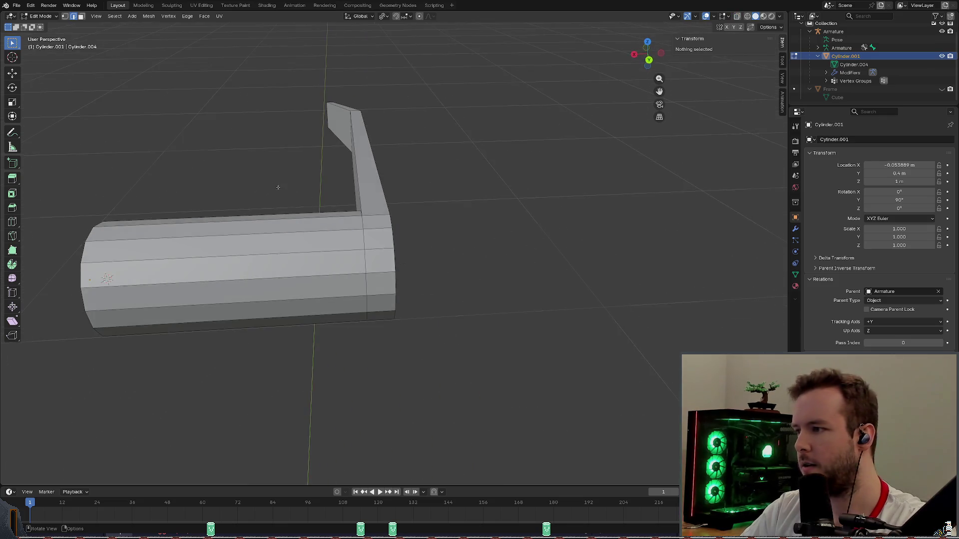
left_click(287, 231, "alt")
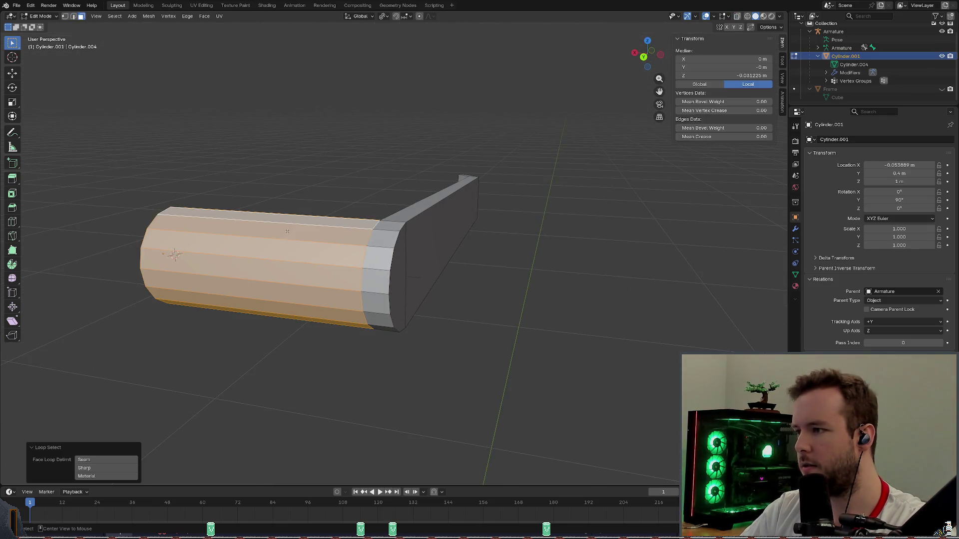
mouse_move(286, 232)
middle_mouse_down()
mouse_move(339, 182)
mouse_move(473, 136)
mouse_move(217, 189)
mouse_move(191, 213)
middle_mouse_up()
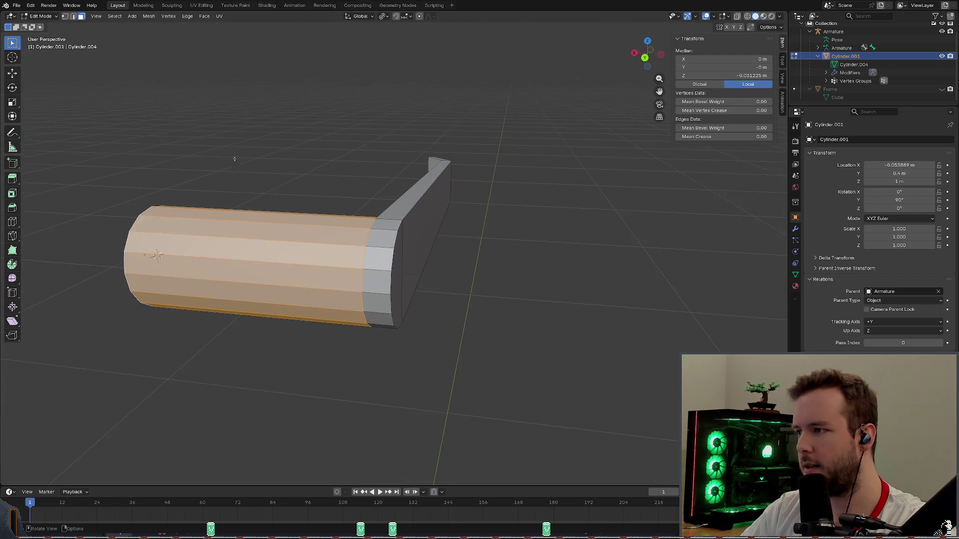
key("ctrl+f")
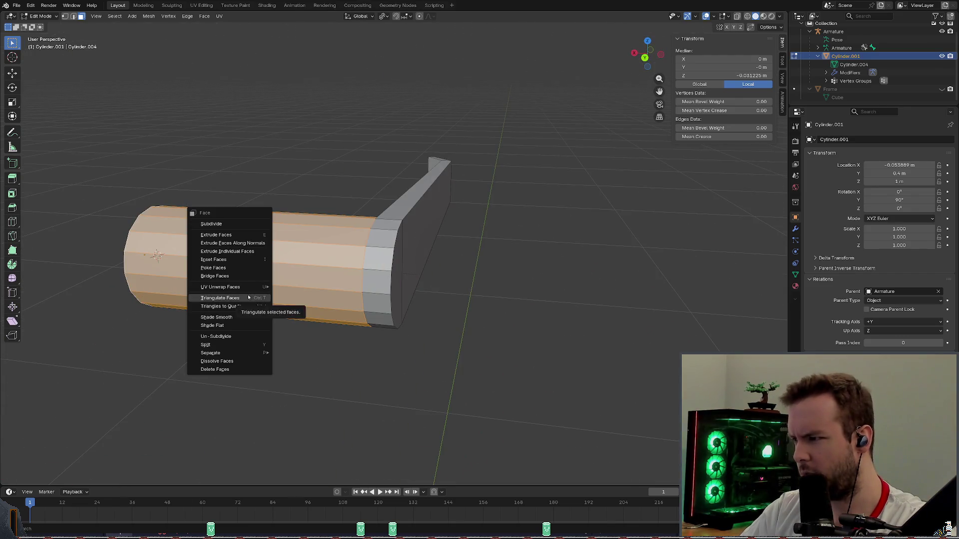
key("Escape")
left_click(113, 16)
mouse_move(133, 143)
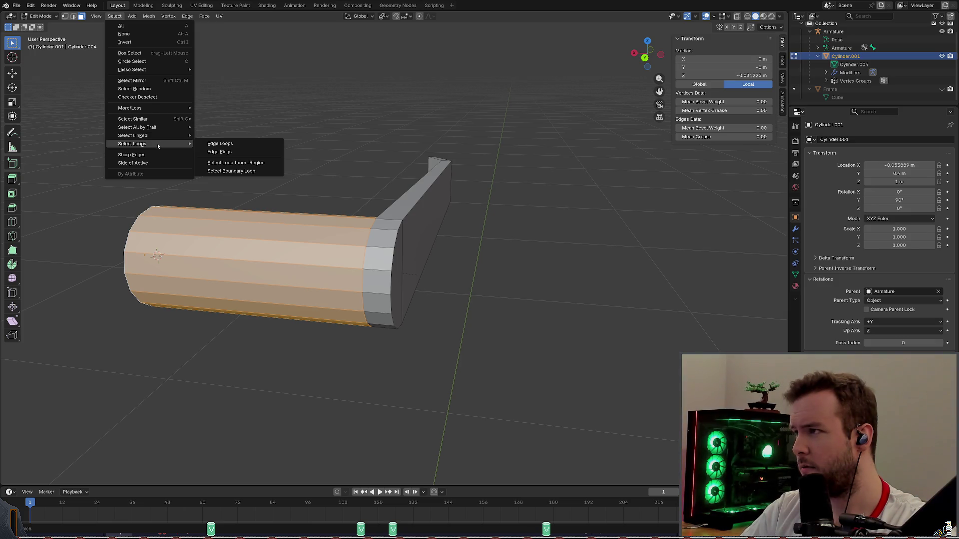
left_click(151, 16)
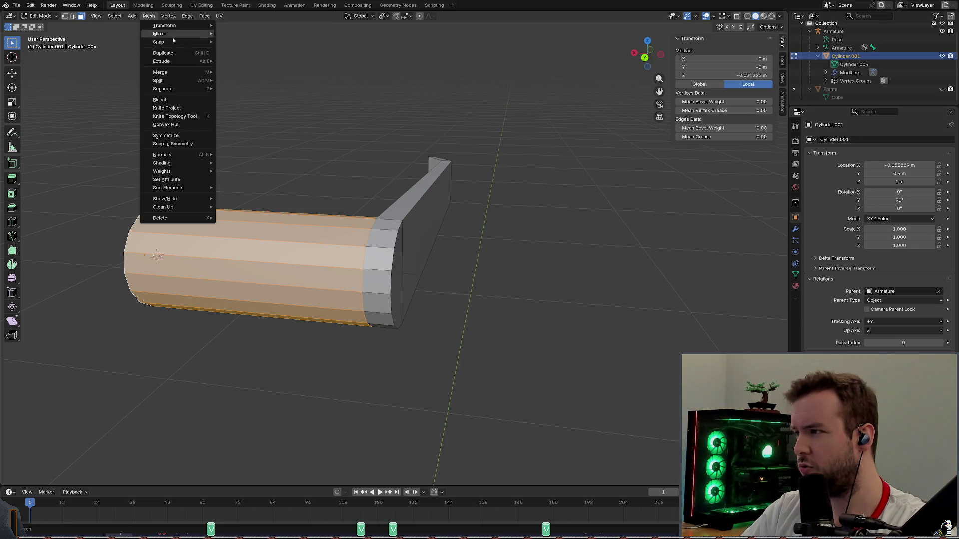
mouse_move(167, 81)
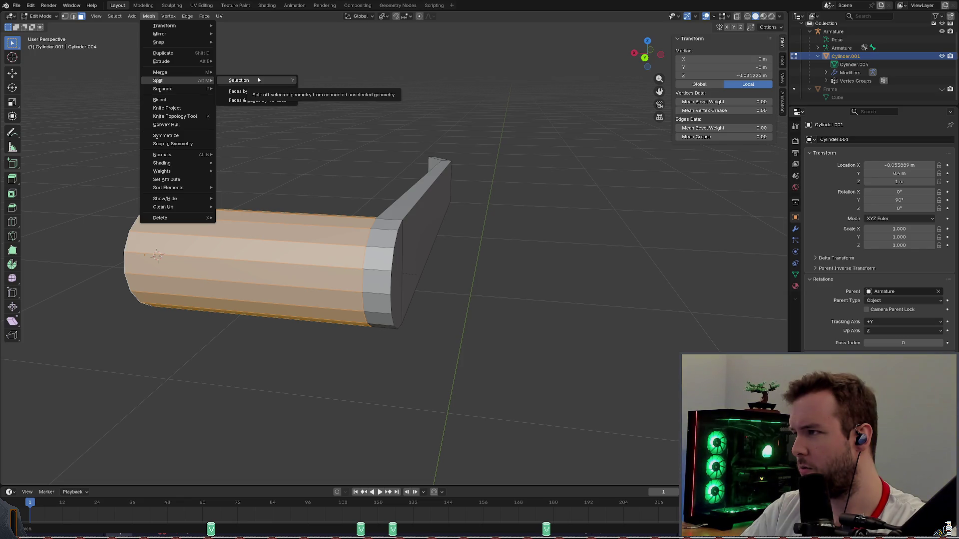
left_click(259, 80)
left_click(117, 16)
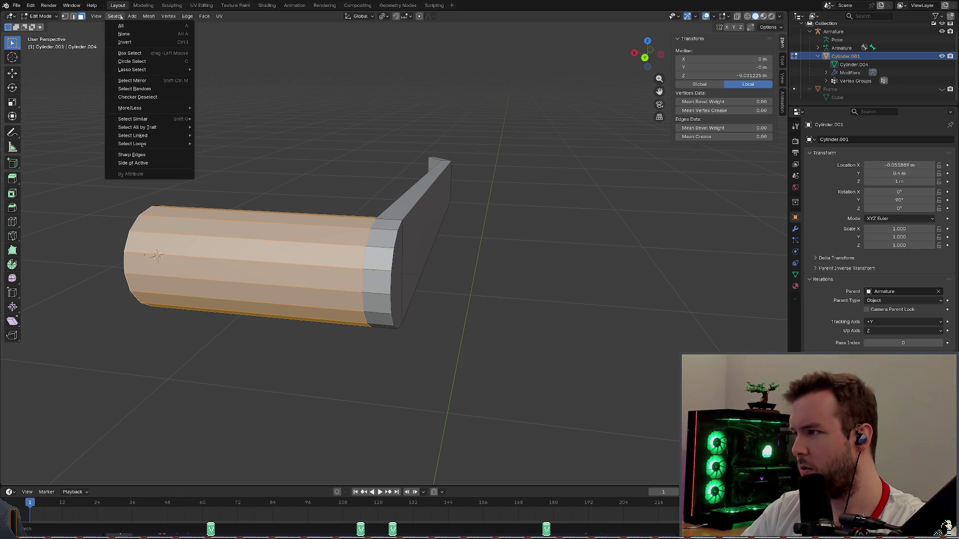
left_click(121, 18)
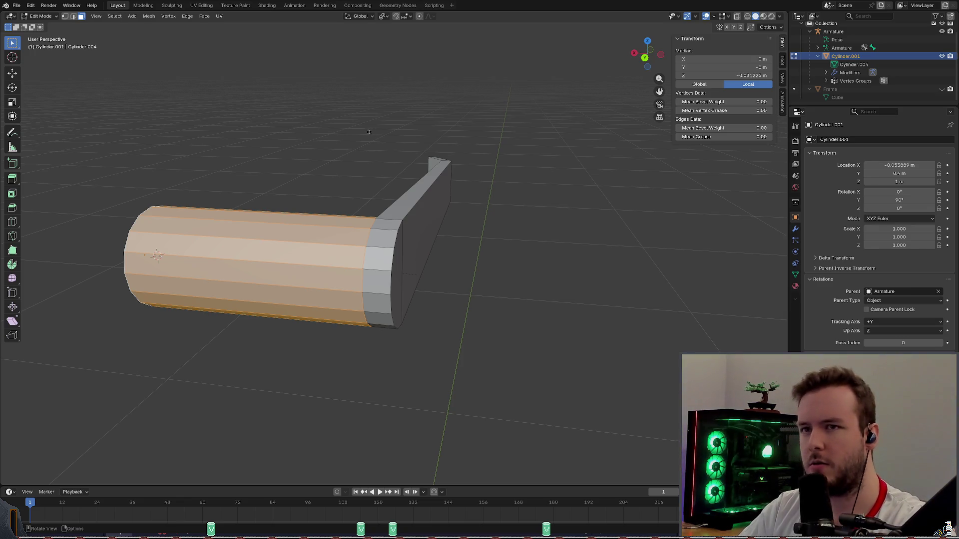
Attempt a vertex parent with Ctrl+P (refused), then bring up the face operations for the grip.
middle_click_drag(337, 150, 370, 133)
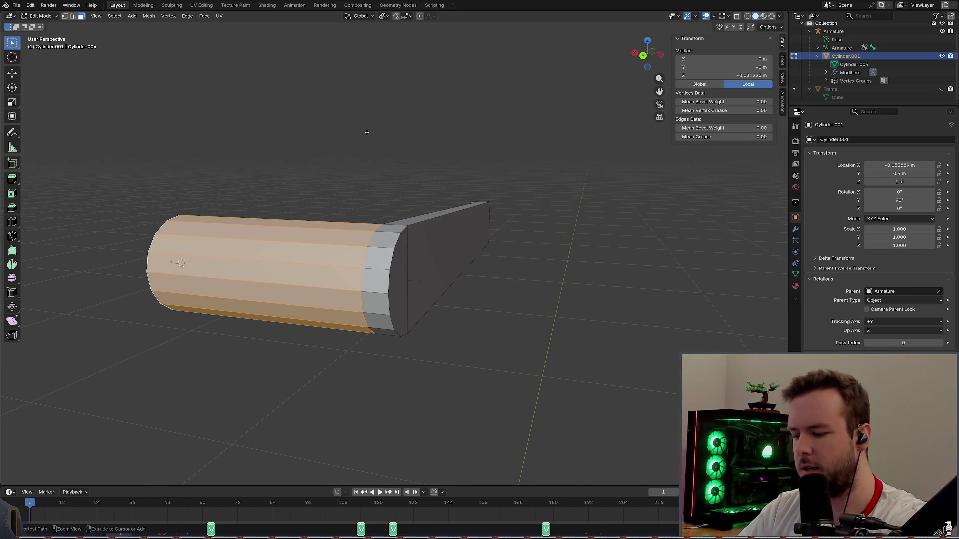
key("ctrl+p")
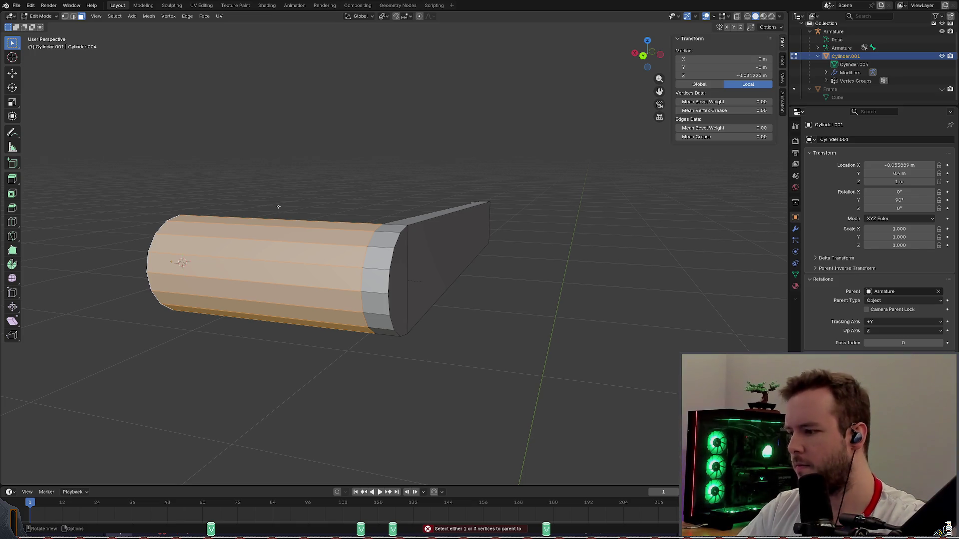
mouse_move(279, 207)
middle_mouse_down()
mouse_move(308, 197)
mouse_move(288, 198)
middle_mouse_up()
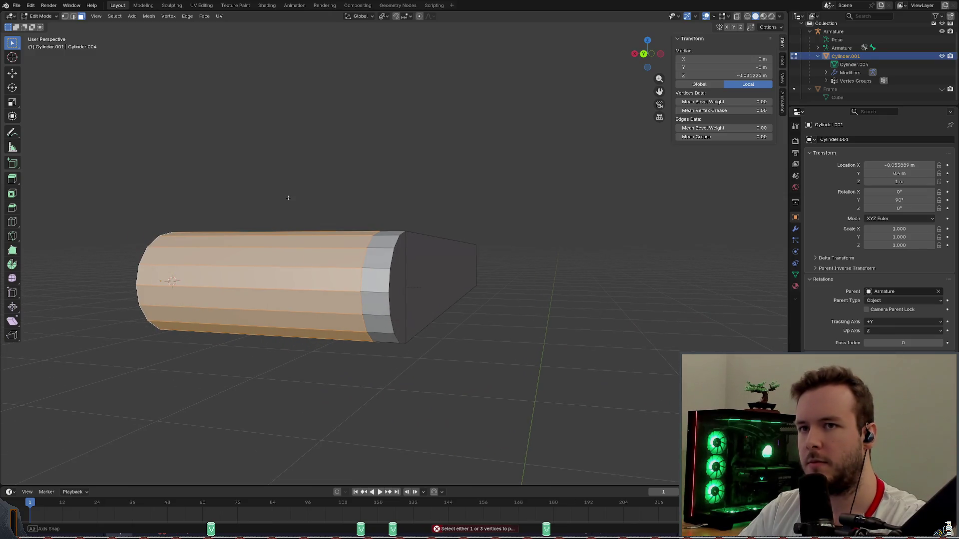
mouse_move(234, 264)
middle_mouse_down()
mouse_move(209, 255)
mouse_move(228, 257)
middle_mouse_up()
right_click(229, 257)
mouse_move(183, 383)
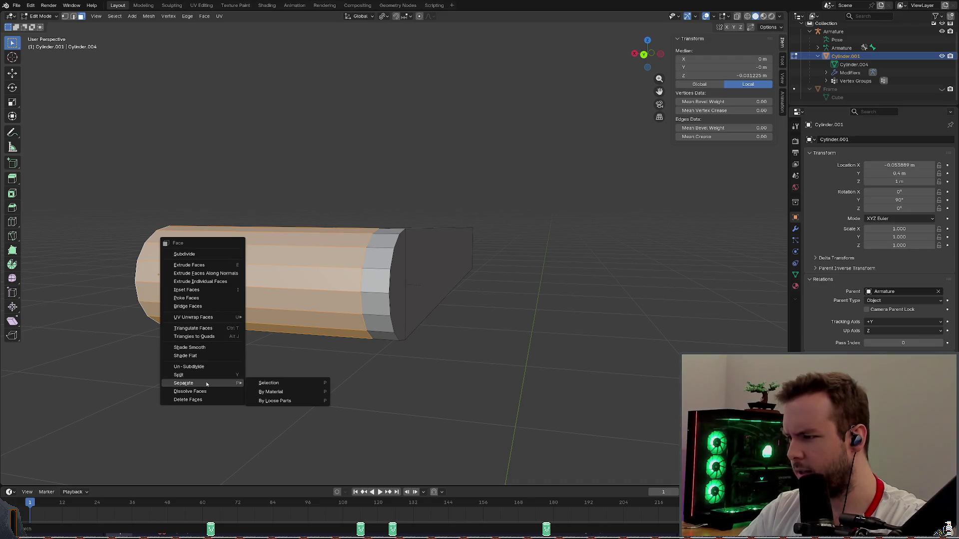
Separate the selected grip faces into a new object and make Cylinder.002 active.
left_click(269, 383)
scroll(225, 263, "up", 3)
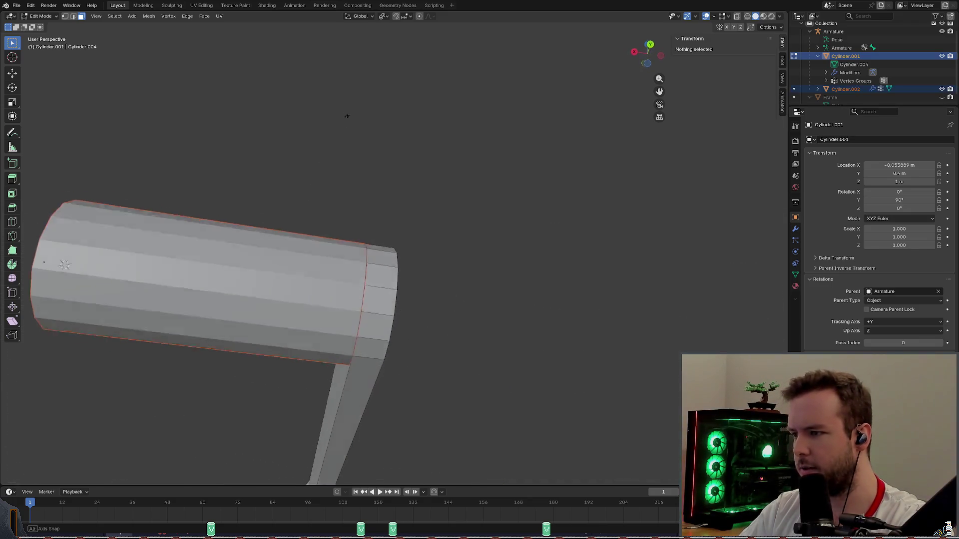
mouse_move(225, 262)
middle_mouse_down()
mouse_move(237, 179)
mouse_move(258, 226)
mouse_move(314, 173)
mouse_move(333, 170)
mouse_move(345, 183)
middle_mouse_up()
middle_click_drag(431, 164, 444, 156)
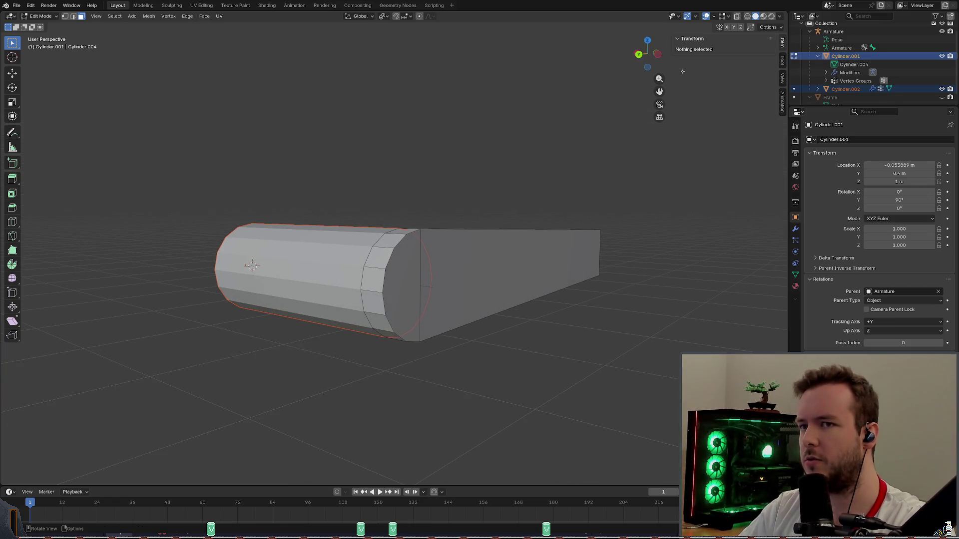
scroll(869, 68, "down", 1)
left_click(845, 80)
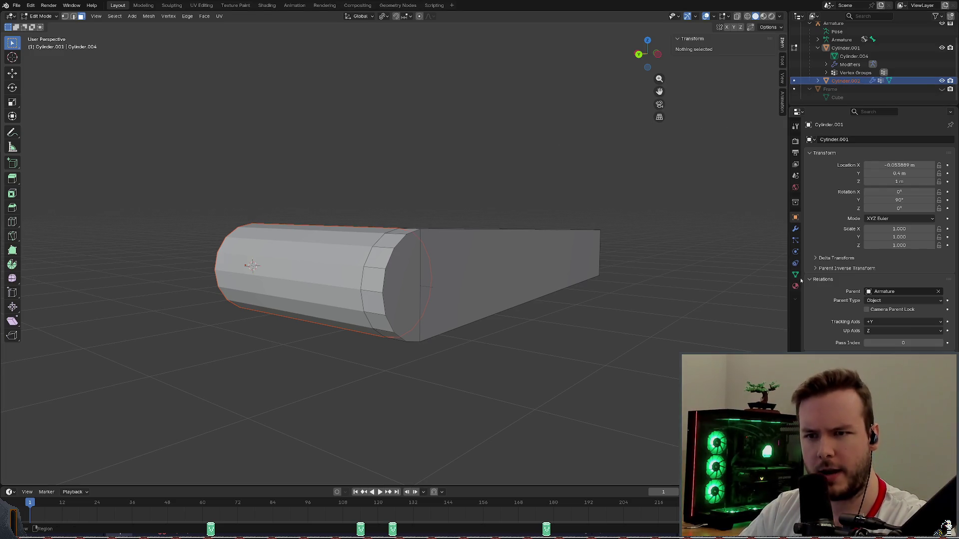
Inspect the Bone vertex group in the mesh data properties and save the door file.
left_click(796, 252)
left_click(796, 273)
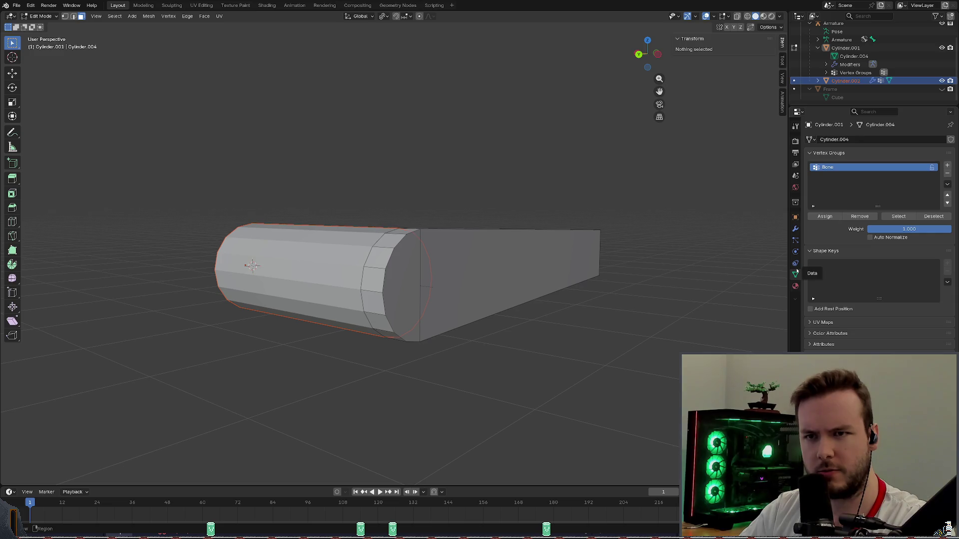
left_click(848, 169)
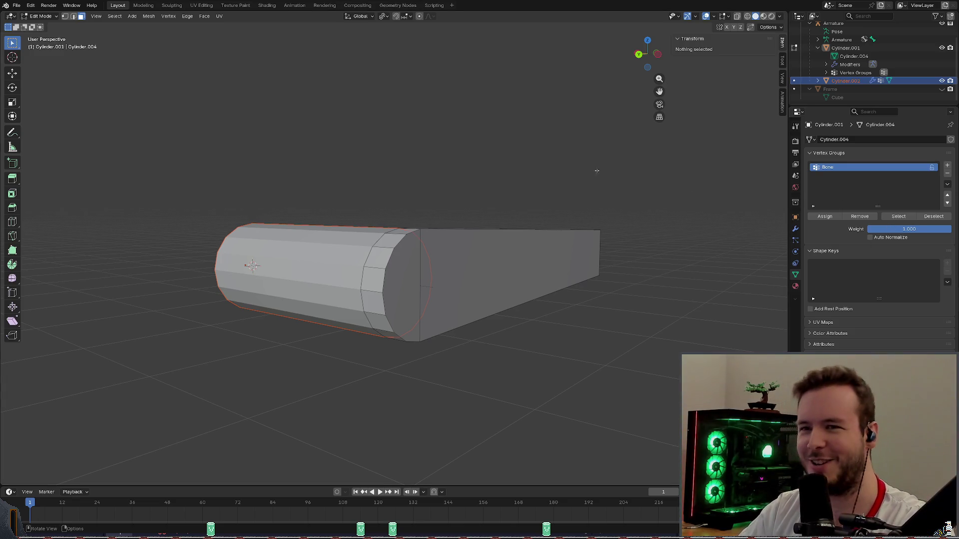
scroll(518, 189, "up", 1)
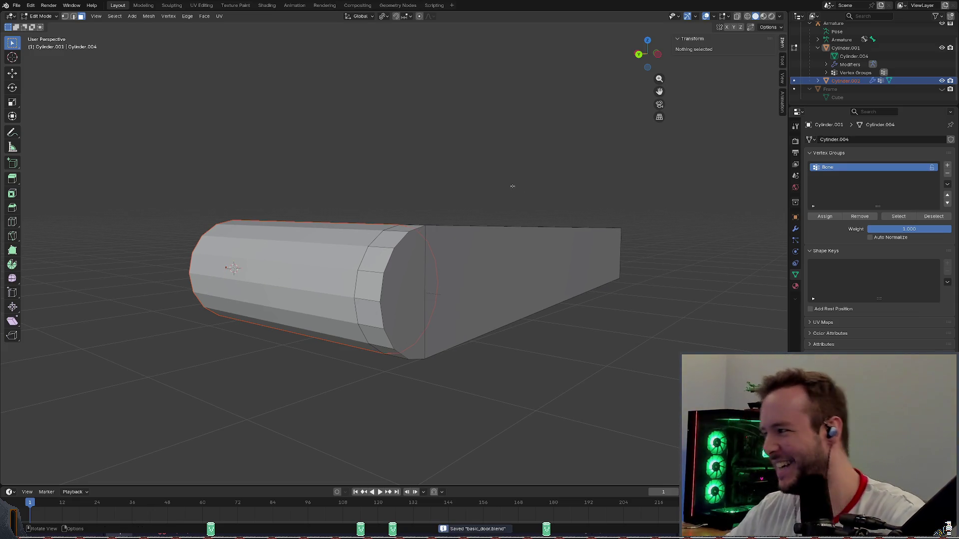
key("ctrl+s")
Toggle the separated grip's visibility and return to Object Mode viewing the lever and rosette.
middle_click_drag(526, 186, 527, 186)
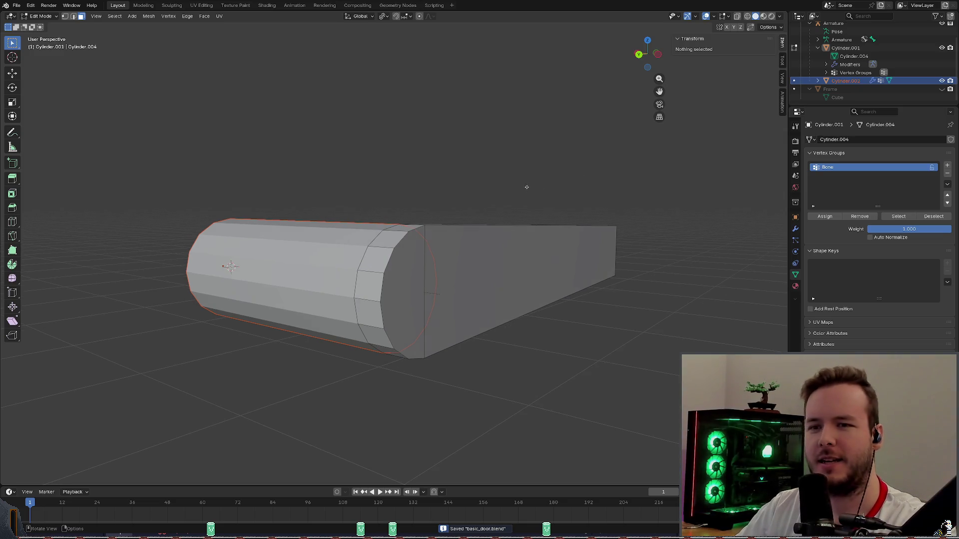
left_click(941, 80)
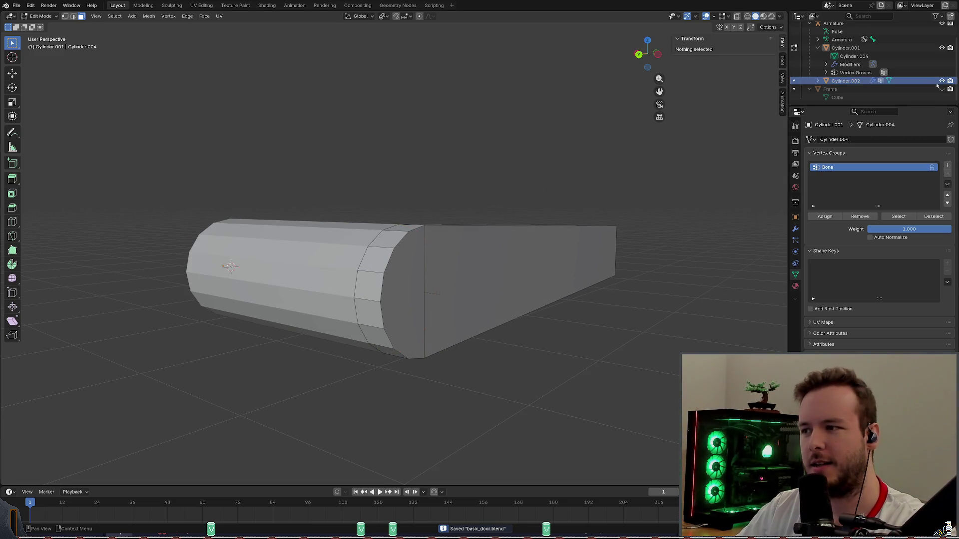
middle_click_drag(486, 125, 473, 119)
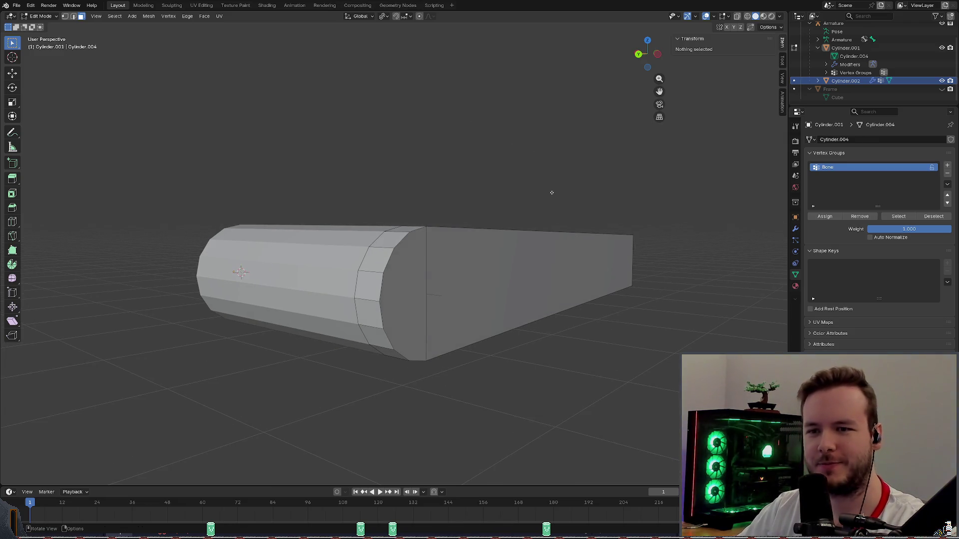
scroll(861, 82, "up", 2)
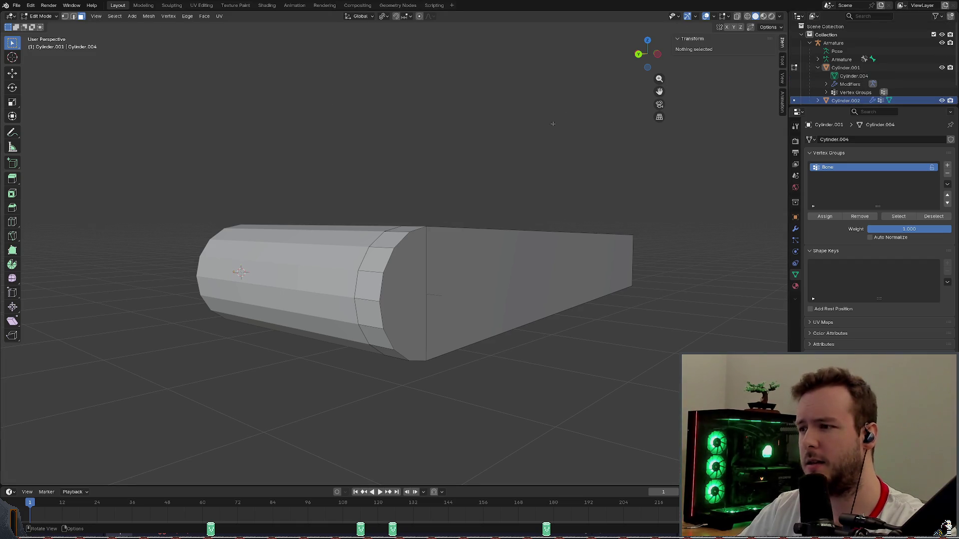
left_click(41, 15)
mouse_move(217, 109)
middle_mouse_down()
mouse_move(472, 161)
mouse_move(502, 149)
middle_mouse_up()
Reveal the hidden door panel so the handle is seen mounted on it.
key("alt+h")
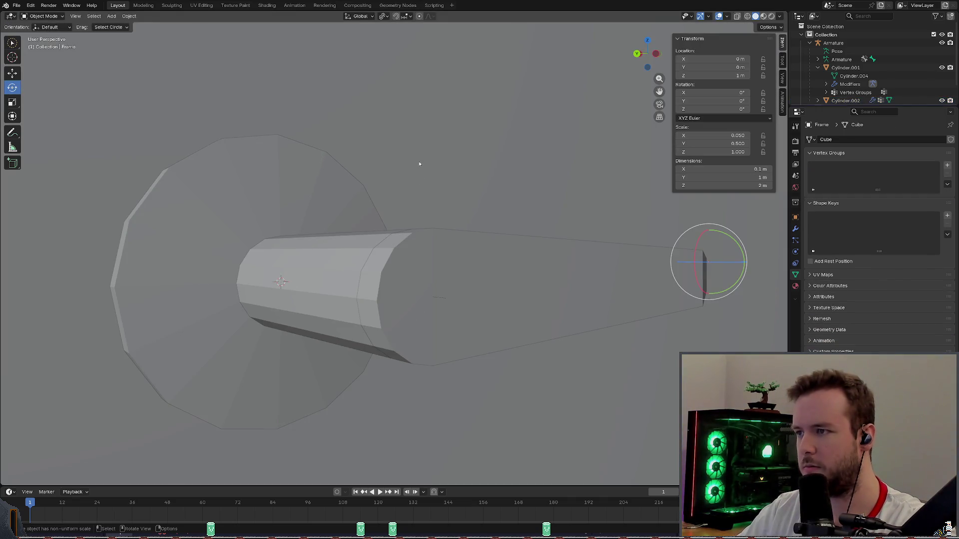
key("h")
mouse_move(419, 163)
middle_mouse_down()
mouse_move(510, 225)
mouse_move(465, 196)
middle_mouse_up()
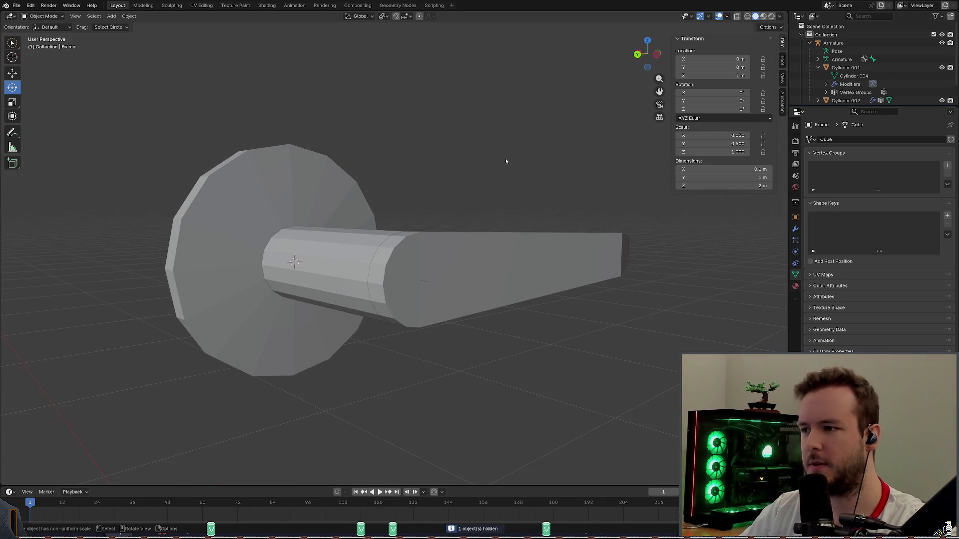
left_click(45, 16)
left_click(45, 16)
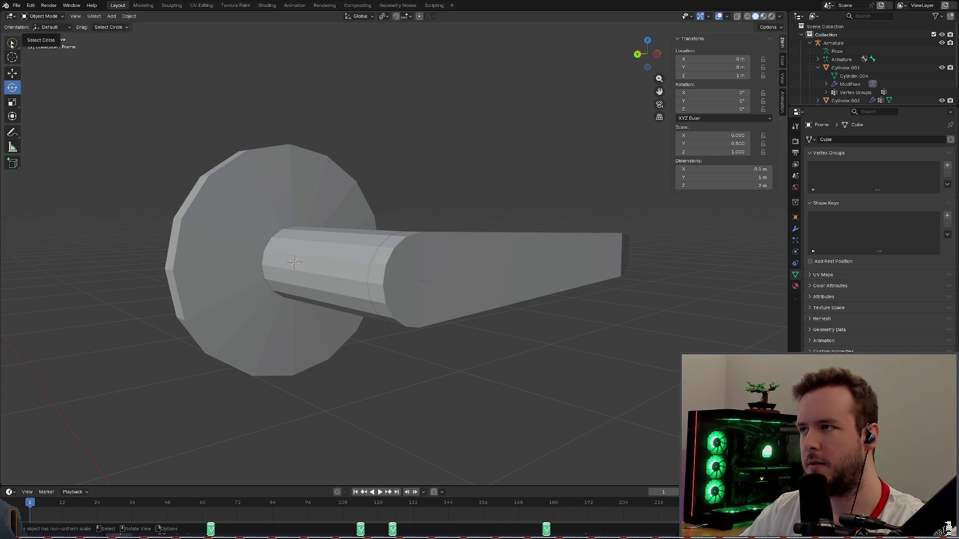
key("alt+h")
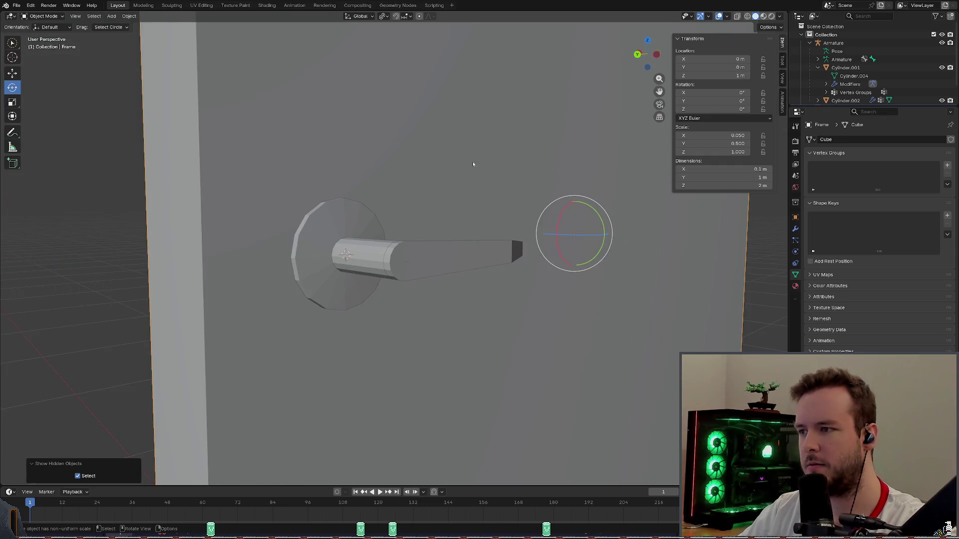
Orbit to frame the handle and rosette on the door front, then deselect everything.
middle_click_drag(465, 225, 637, 210)
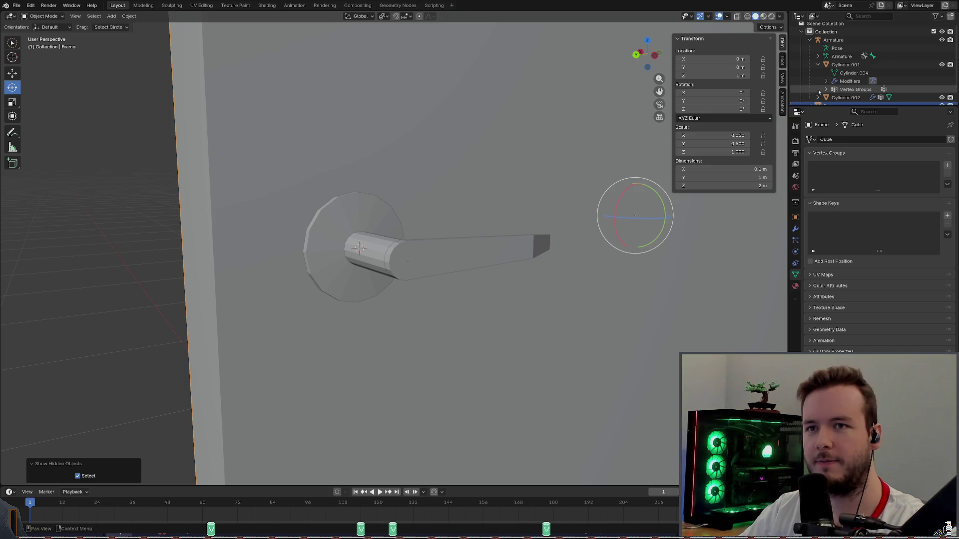
left_click(942, 98)
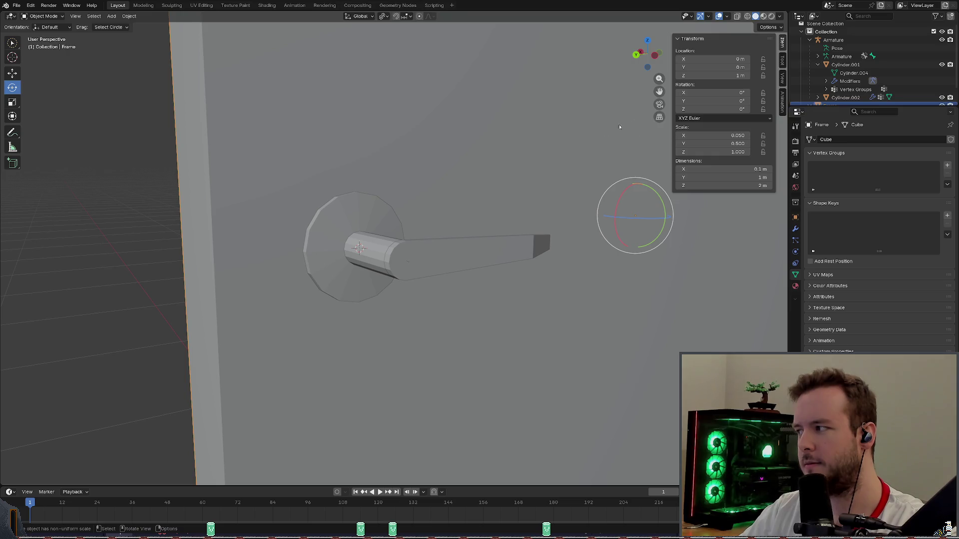
middle_click_drag(619, 127, 577, 152)
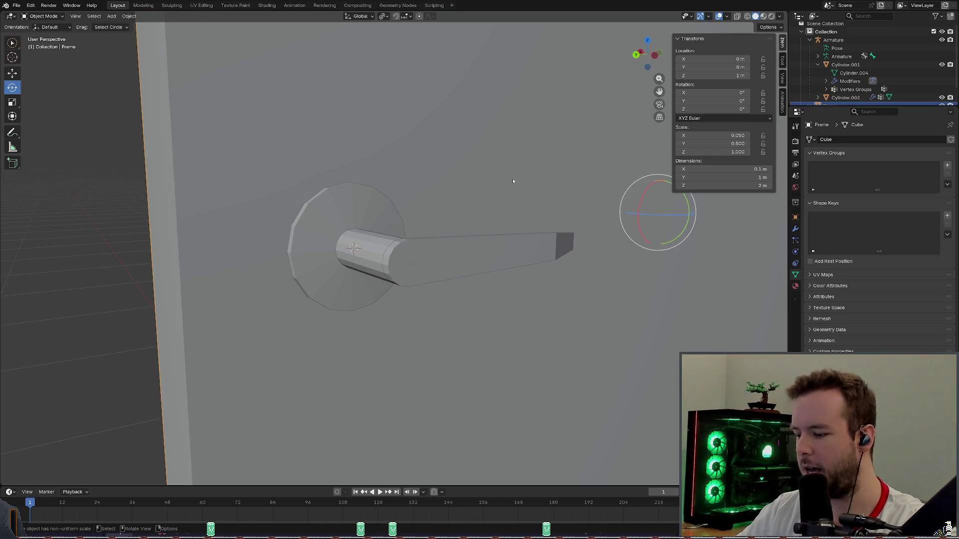
scroll(525, 176, "down", 4)
middle_click_drag(529, 172, 560, 196)
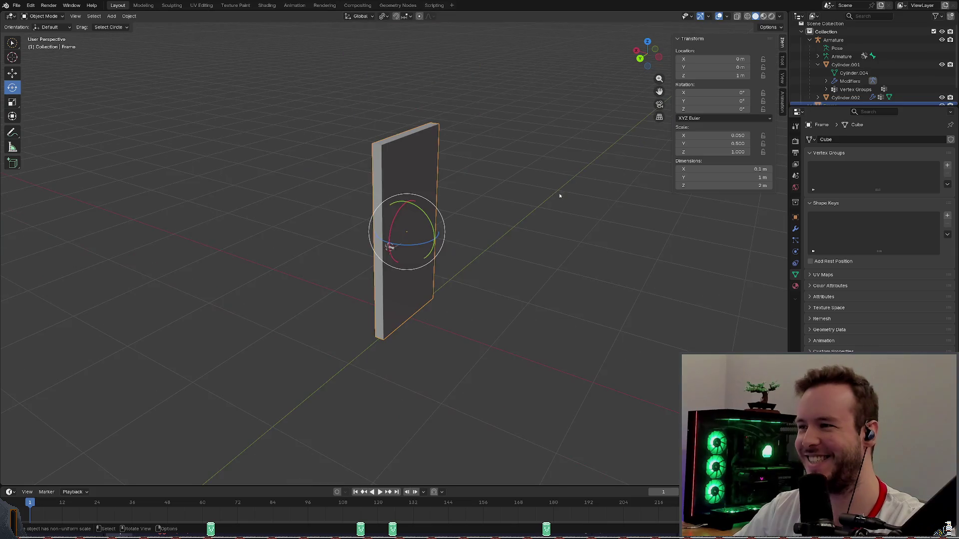
scroll(558, 197, "up", 4)
scroll(525, 193, "down", 2)
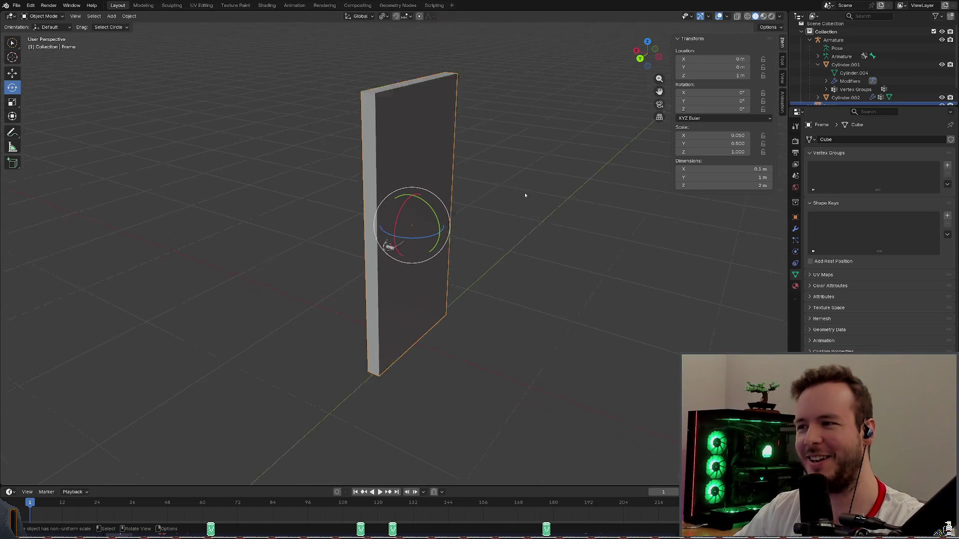
scroll(524, 192, "down", 3)
middle_click_drag(525, 192, 494, 188)
scroll(494, 187, "up", 5)
scroll(495, 188, "up", 3)
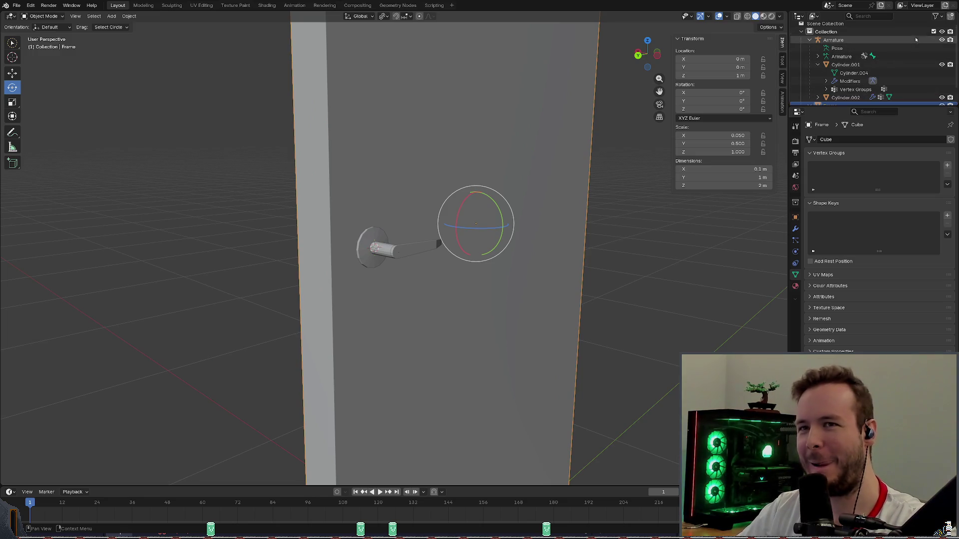
middle_click_drag(514, 154, 495, 161)
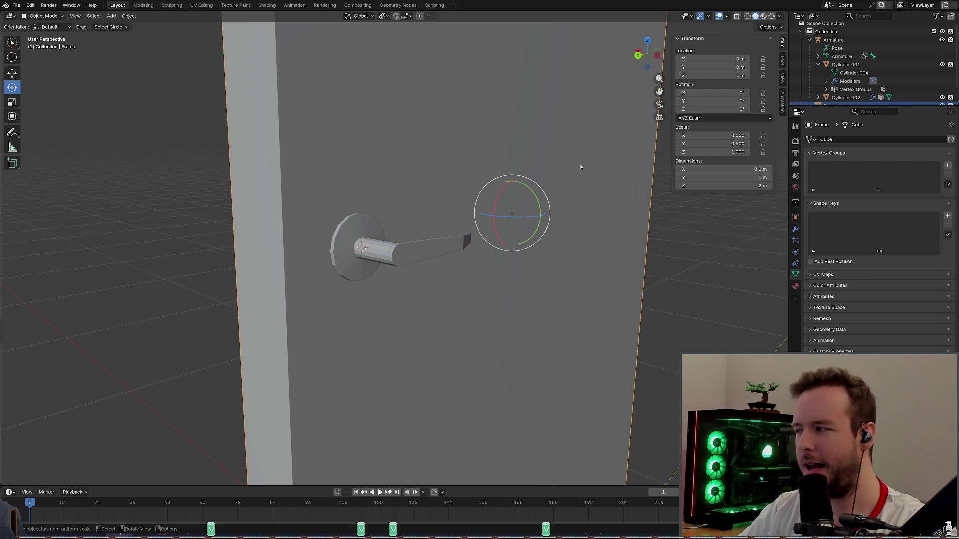
middle_click_drag(450, 201, 426, 206)
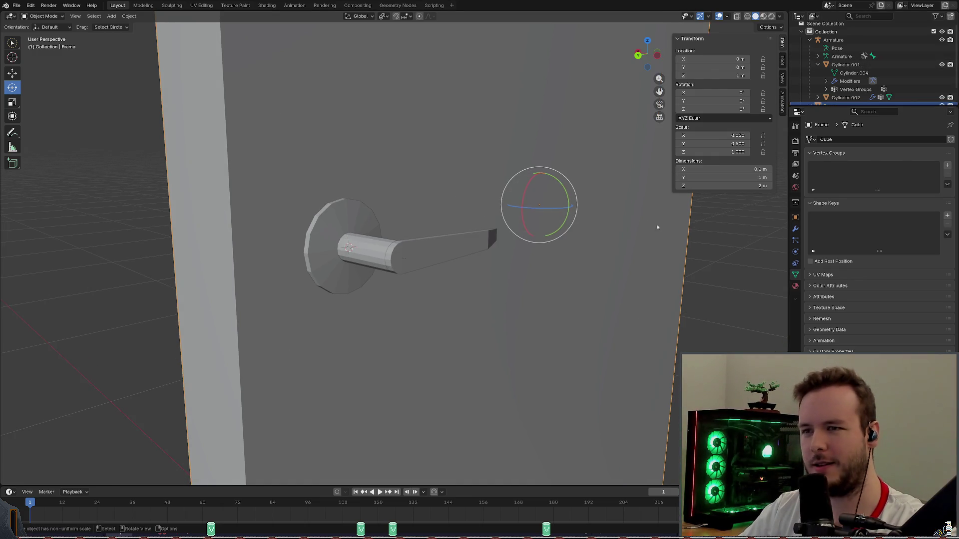
middle_click_drag(725, 215, 739, 225)
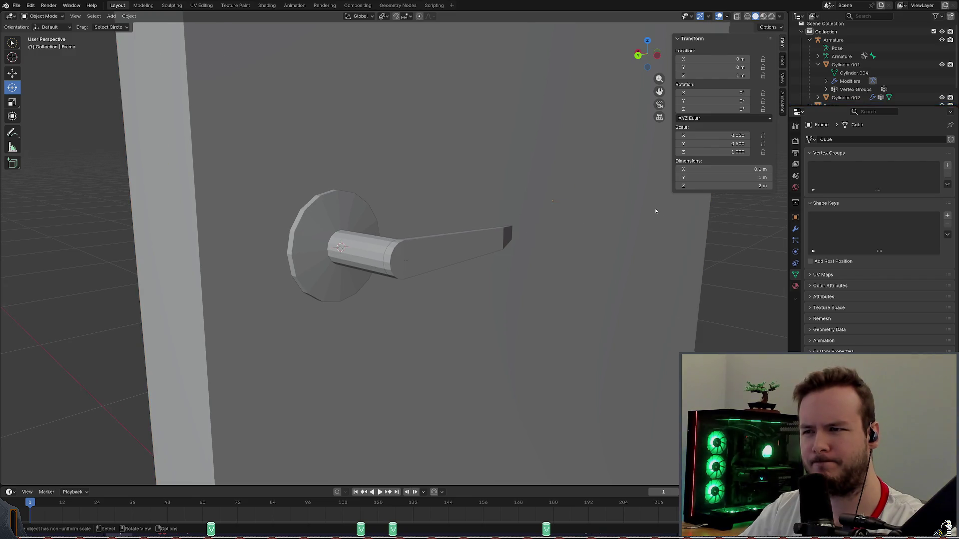
left_click(681, 261)
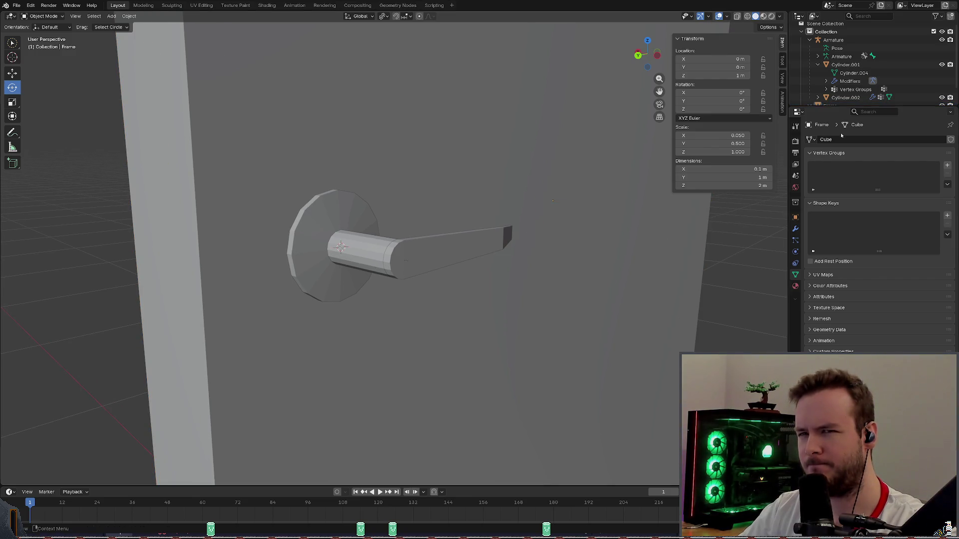
scroll(844, 73, "up", 1)
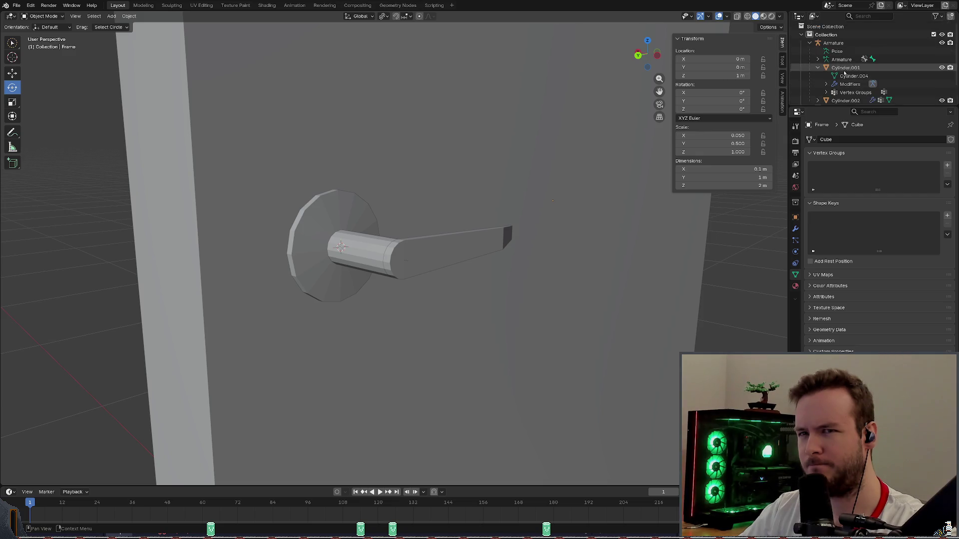
Select the Armature, toggle its viewport visibility and confirm Bones is ticked in Viewport Overlays.
left_click(839, 43)
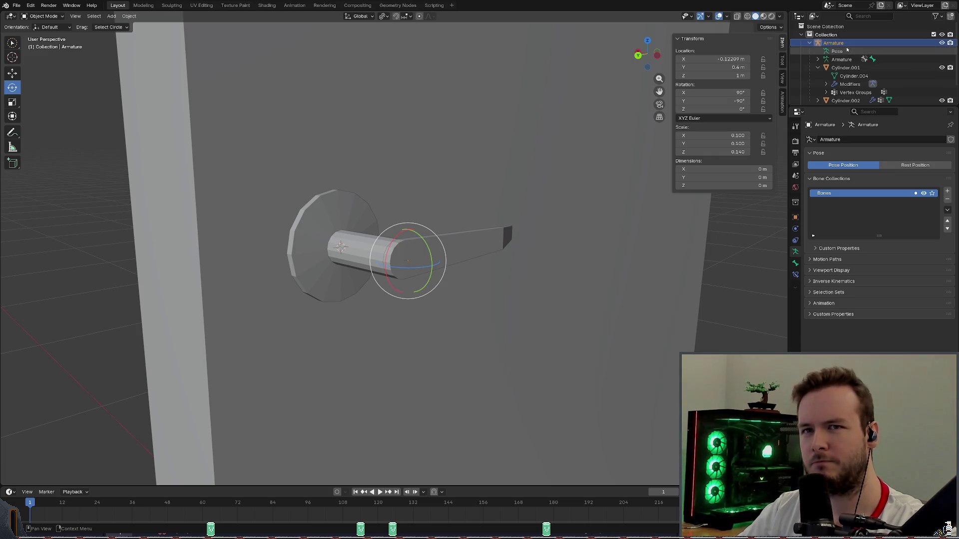
left_click(942, 43)
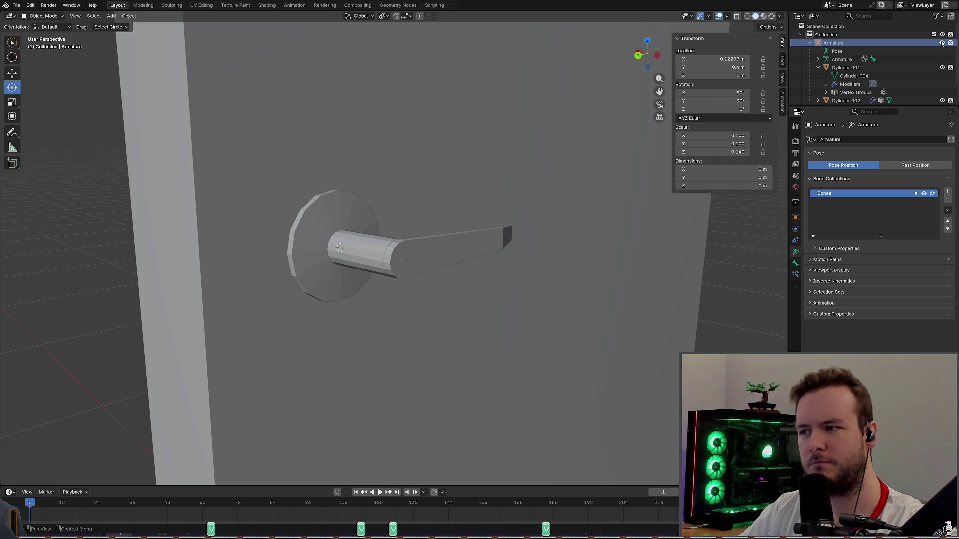
left_click(737, 16)
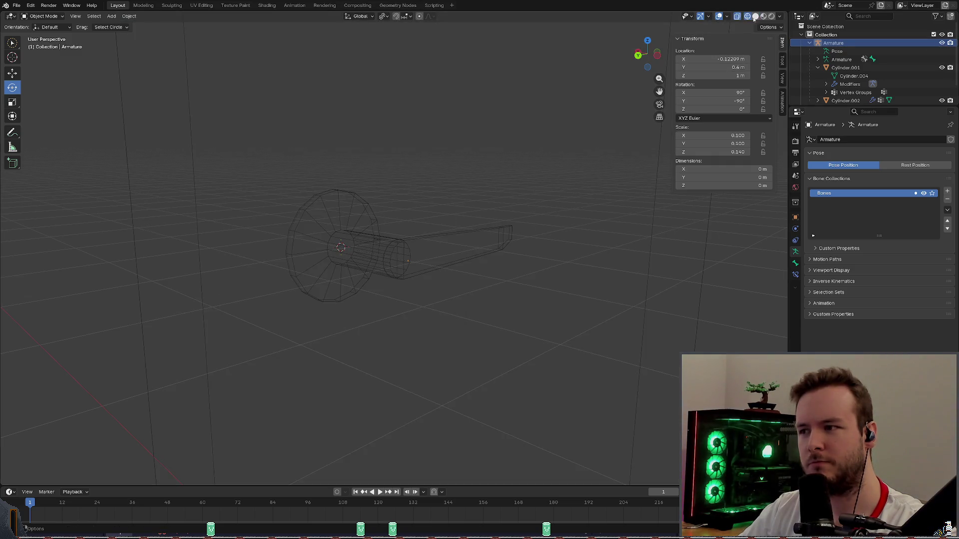
left_click(723, 17)
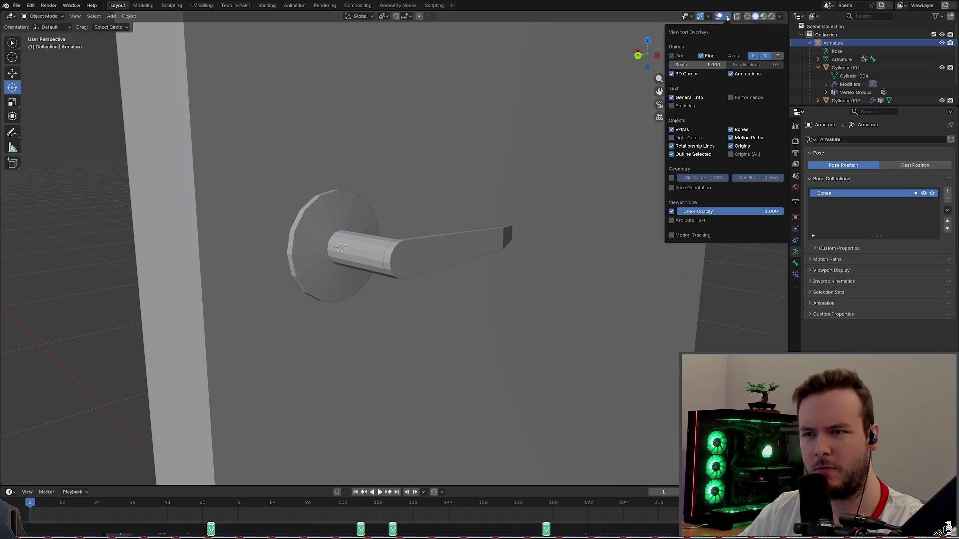
key("Escape")
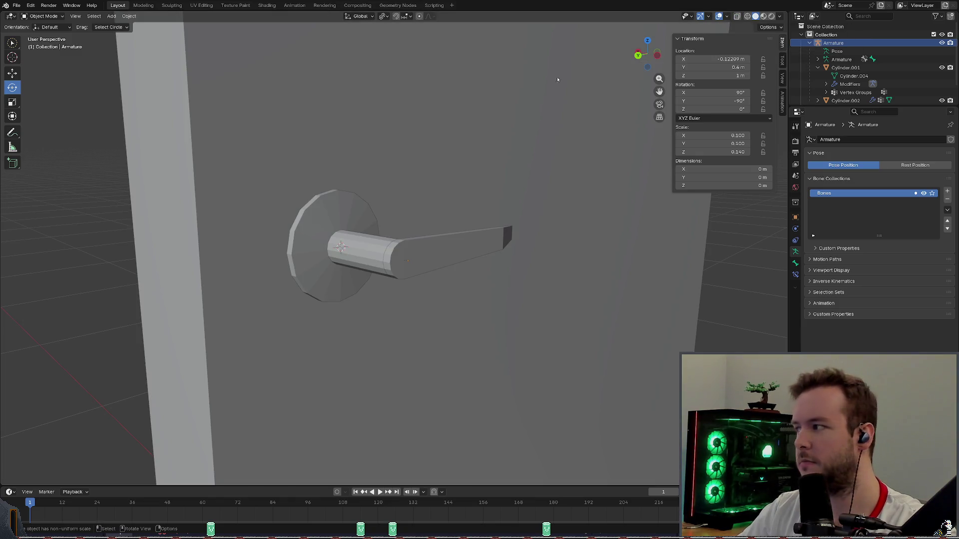
mouse_move(108, 56)
middle_mouse_down()
mouse_move(442, 142)
mouse_move(389, 34)
middle_mouse_up()
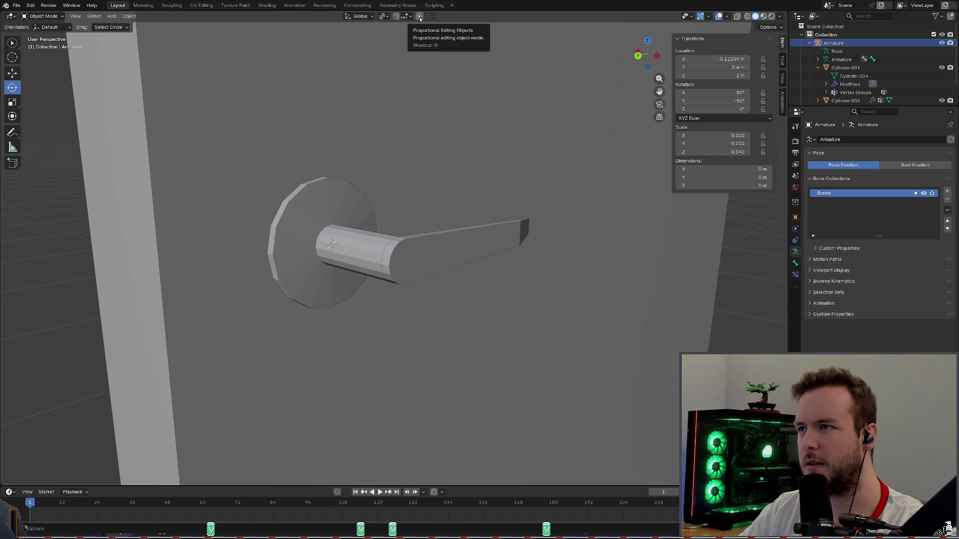
Select the Armature and hide all other objects with Shift+H, leaving only the armature visible.
left_click(420, 16)
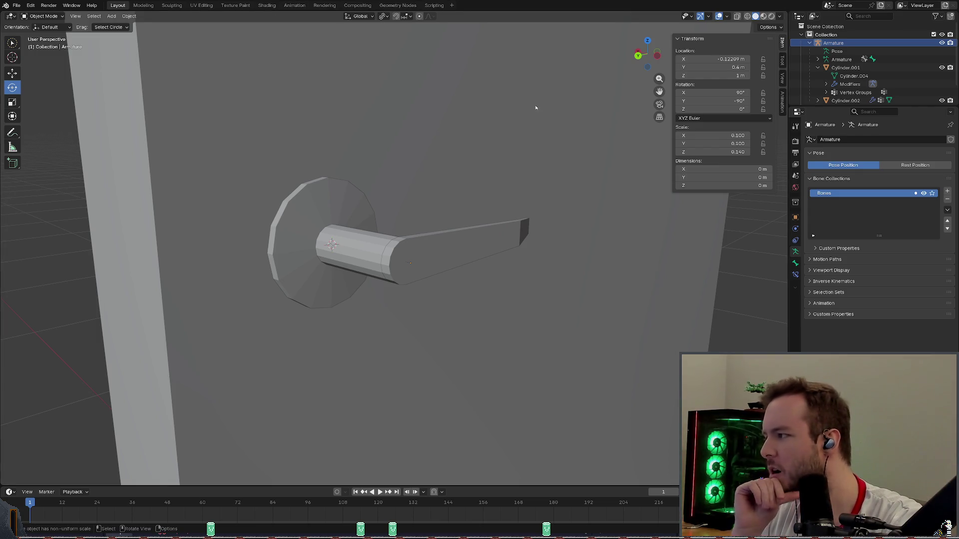
left_click(869, 43)
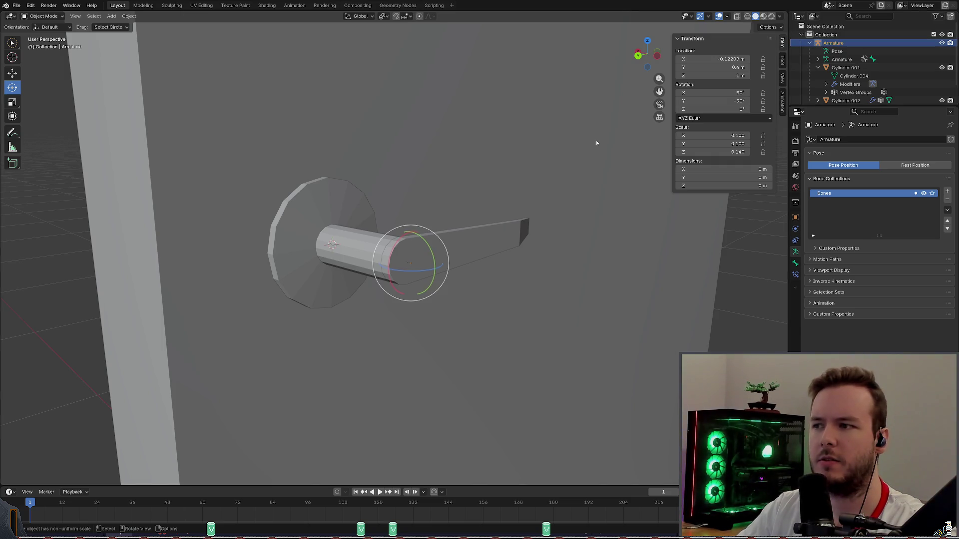
mouse_move(539, 147)
middle_mouse_down()
mouse_move(464, 157)
mouse_move(532, 150)
mouse_move(543, 176)
mouse_move(559, 182)
mouse_move(525, 187)
mouse_move(420, 142)
mouse_move(472, 217)
mouse_move(568, 233)
mouse_move(504, 263)
mouse_move(537, 223)
middle_mouse_up()
scroll(537, 222, "down", 3)
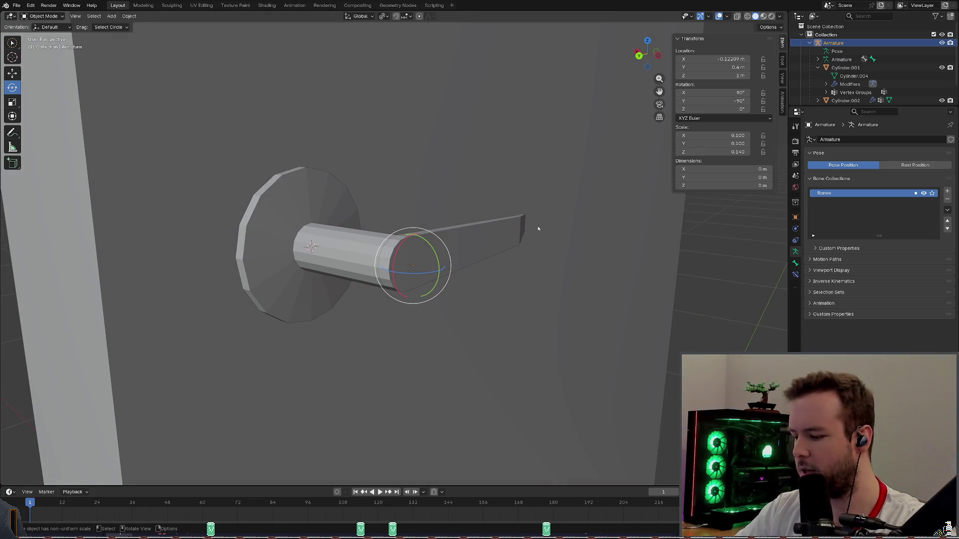
key("shift+h")
middle_click_drag(538, 223, 534, 229)
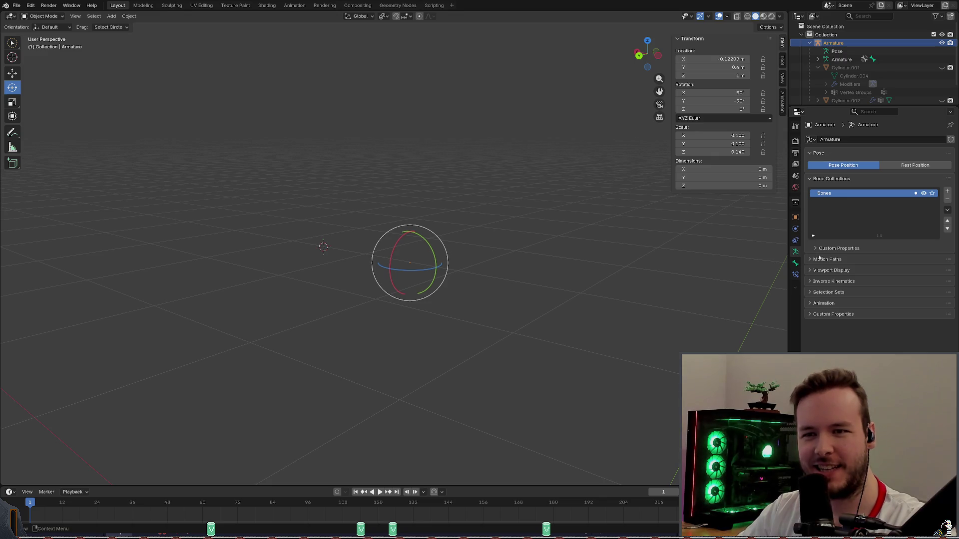
Untick Hide in the bone's Viewport Display so the bone shows again.
left_click(797, 264)
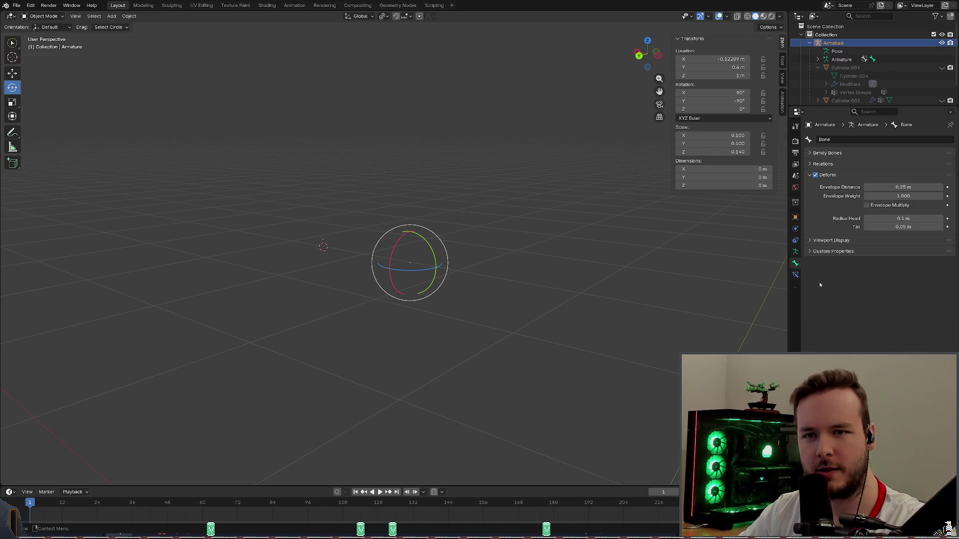
left_click(832, 241)
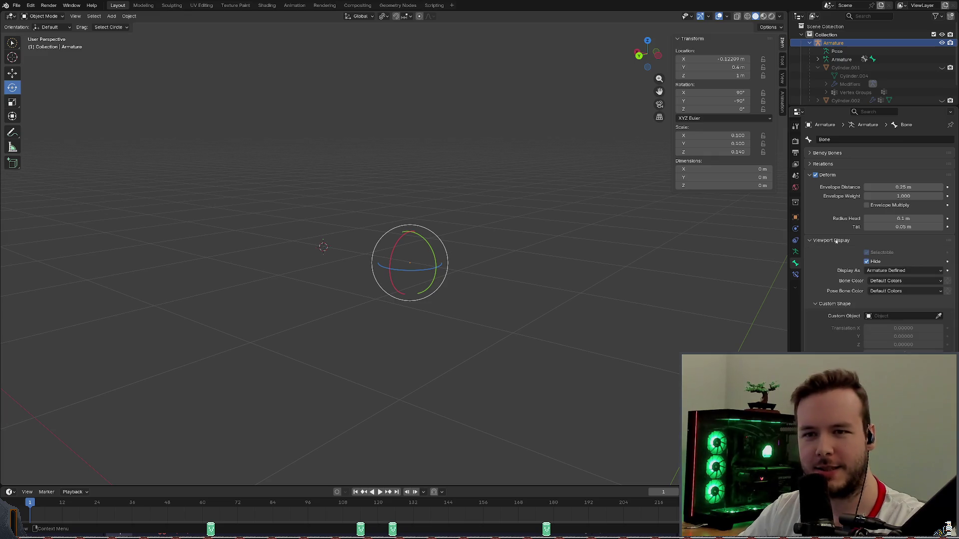
left_click(865, 262)
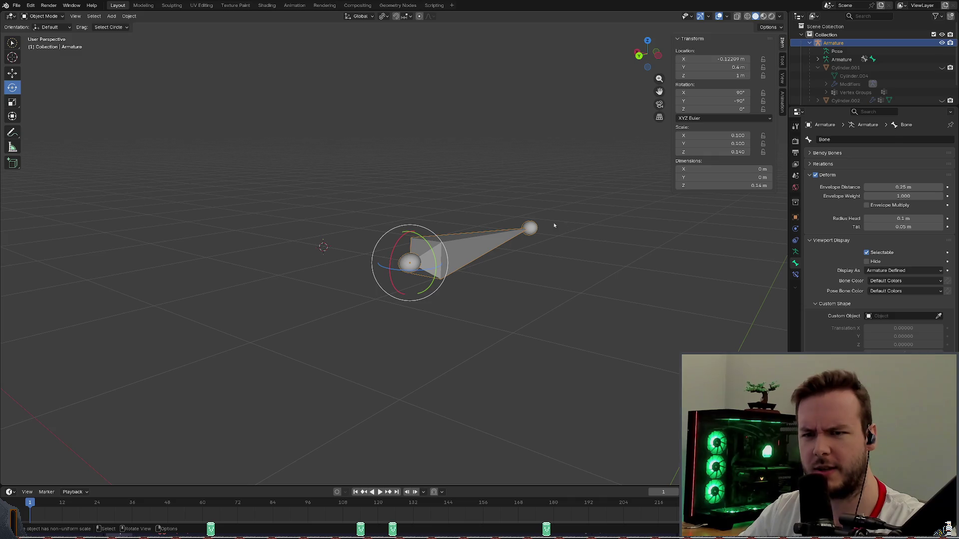
middle_click_drag(555, 225, 552, 205)
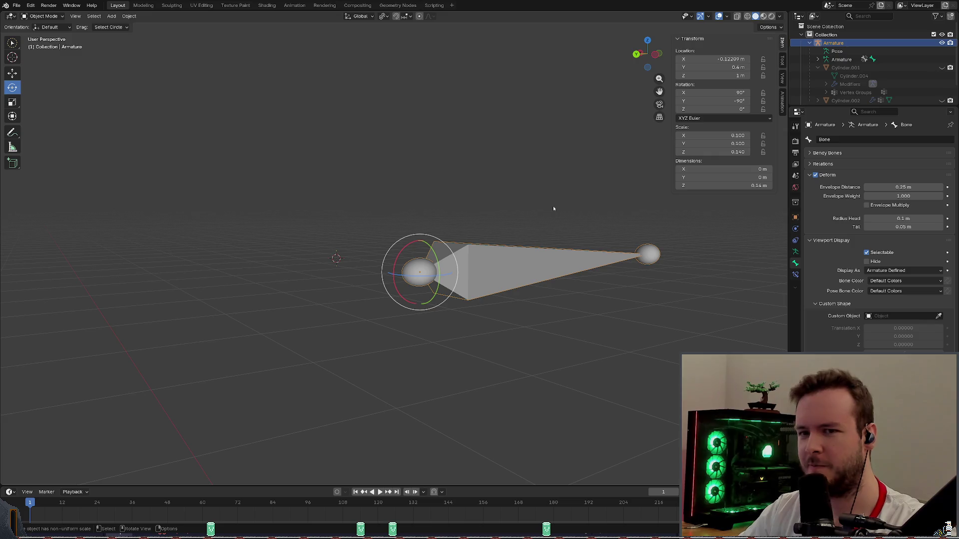
Deselect the armature and reveal the hidden handle meshes and wall with Alt+H.
left_click(514, 133)
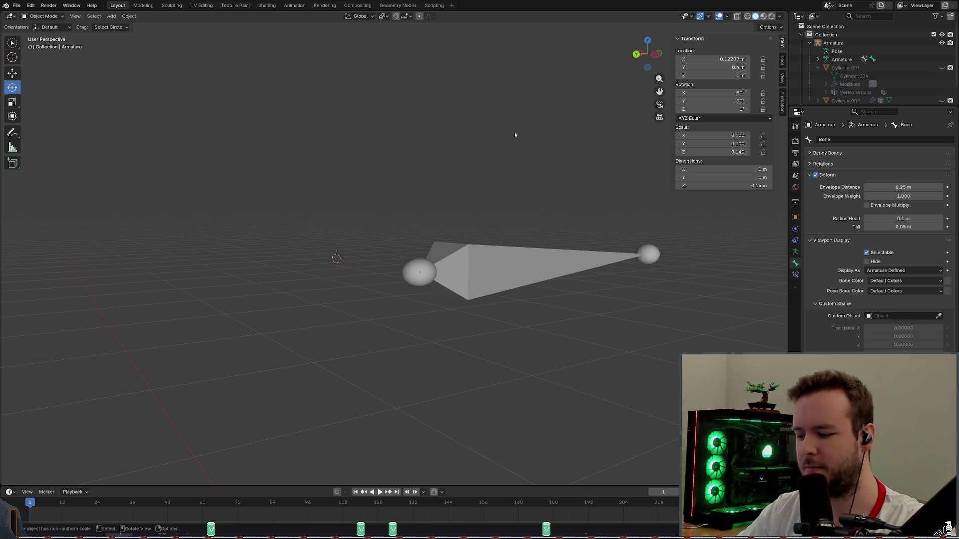
key("alt+h")
middle_click_drag(480, 135, 461, 131)
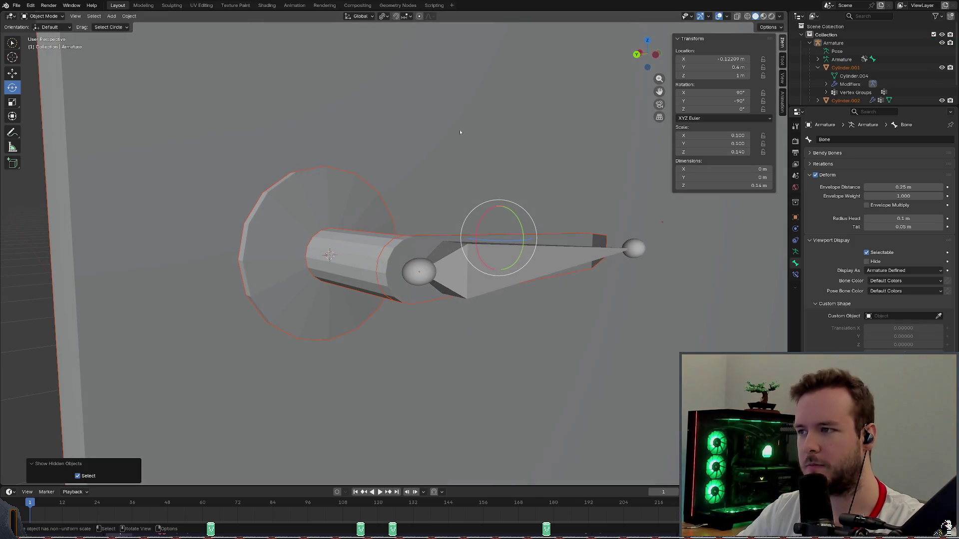
Hide the Frame object and enter Pose Mode on the armature.
left_click(206, 61)
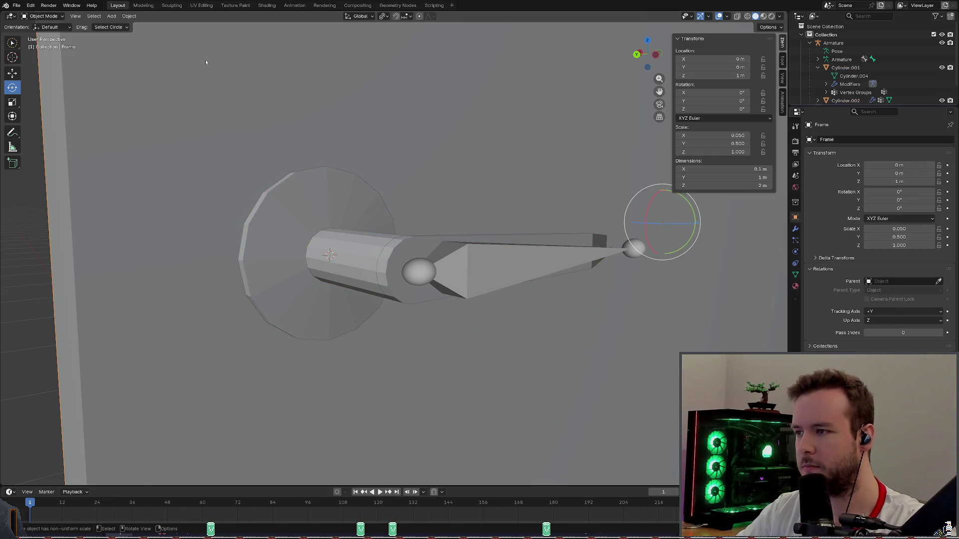
key("h")
middle_click_drag(397, 152, 485, 191)
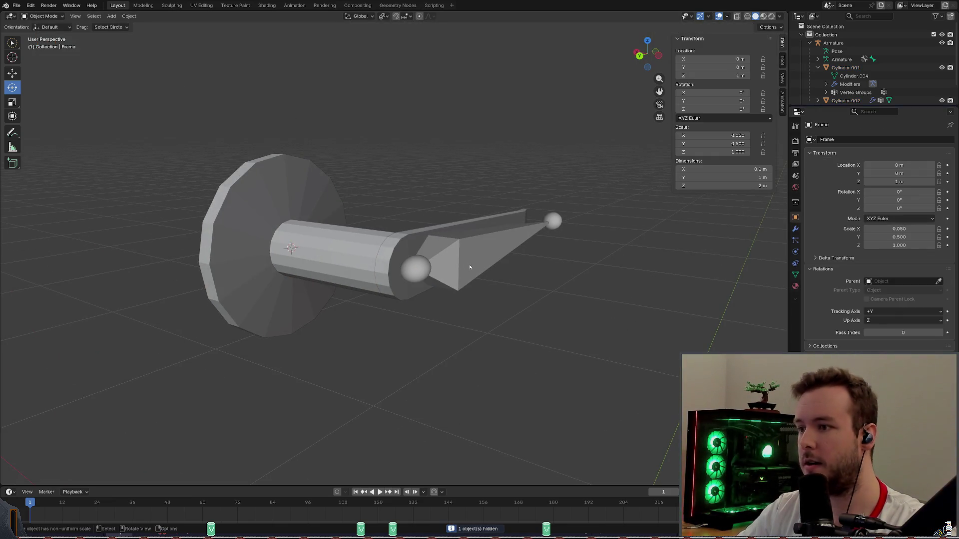
left_click(420, 268)
middle_click_drag(332, 84, 452, 200)
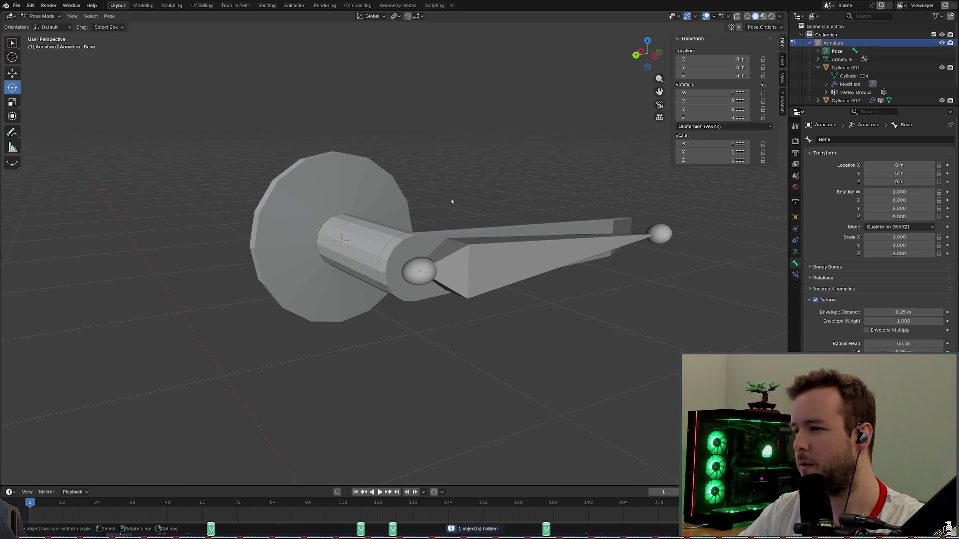
Trial-rotate the handle bone about X, cancel it and clear the bone's rotation.
left_click(504, 234)
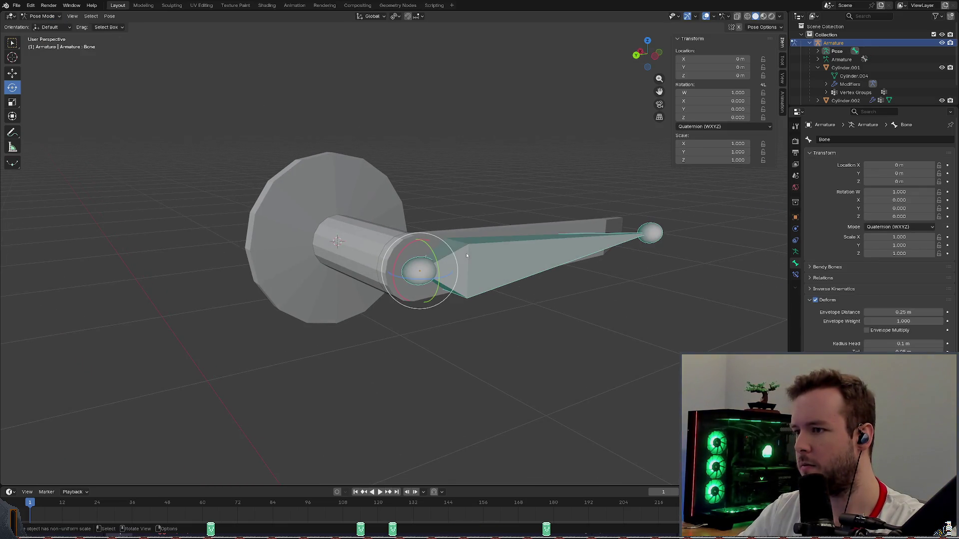
key("r")
key("x")
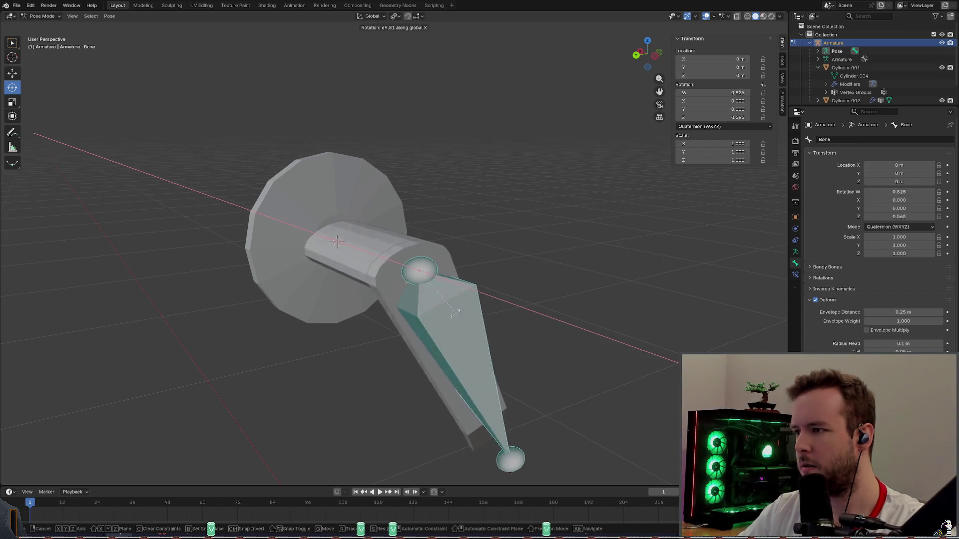
right_click(329, 225)
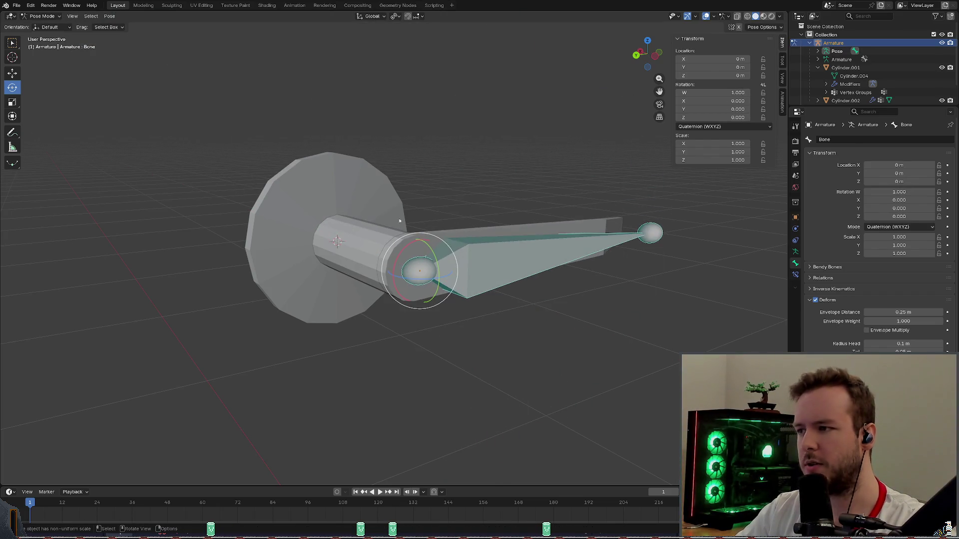
key("alt+r")
mouse_move(478, 179)
middle_mouse_down()
mouse_move(517, 156)
mouse_move(334, 257)
middle_mouse_up()
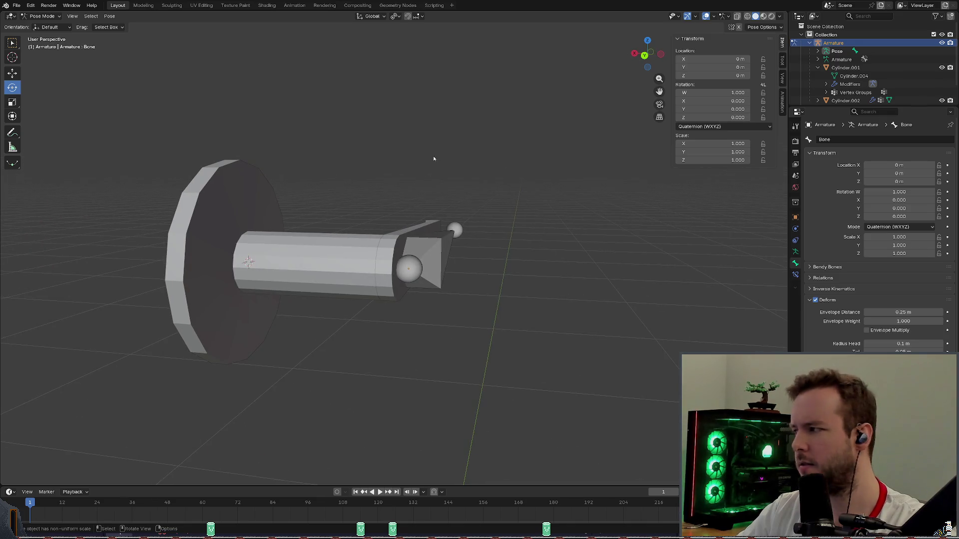
mouse_move(433, 159)
middle_mouse_down()
mouse_move(419, 162)
mouse_move(453, 162)
middle_mouse_up()
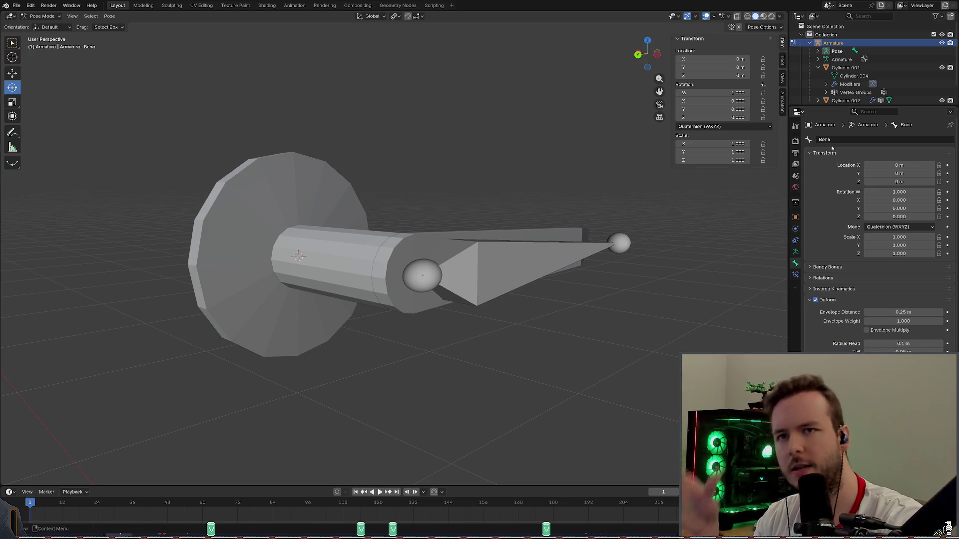
scroll(851, 82, "down", 1)
Select Cylinder.002, turn Deform off for the bone and save the file.
left_click(851, 83)
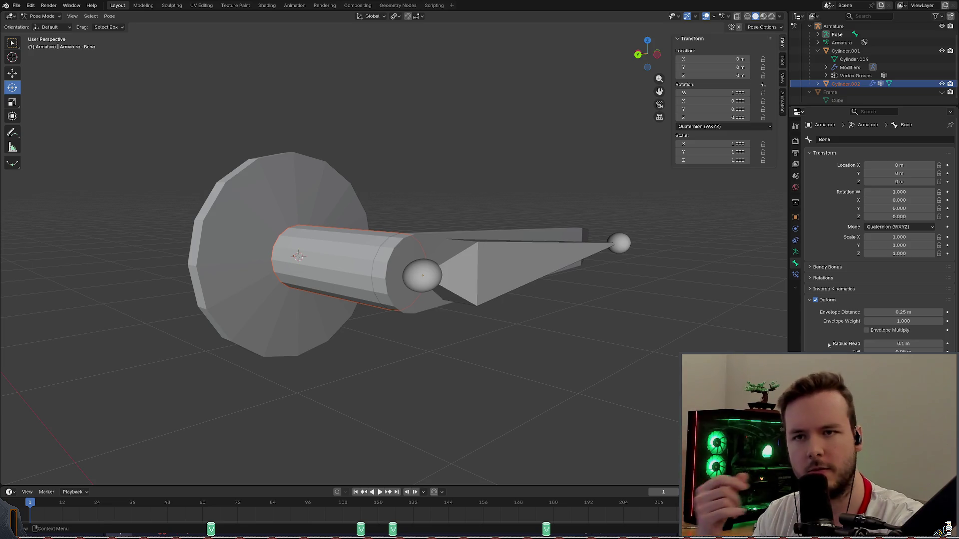
left_click(816, 299)
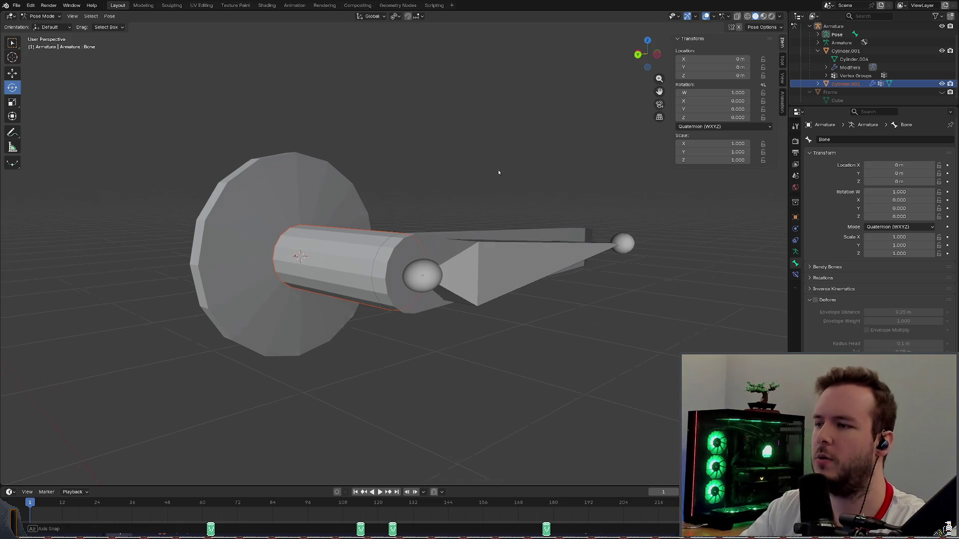
mouse_move(525, 225)
middle_mouse_down()
mouse_move(495, 180)
mouse_move(156, 120)
middle_mouse_up()
key("ctrl+s")
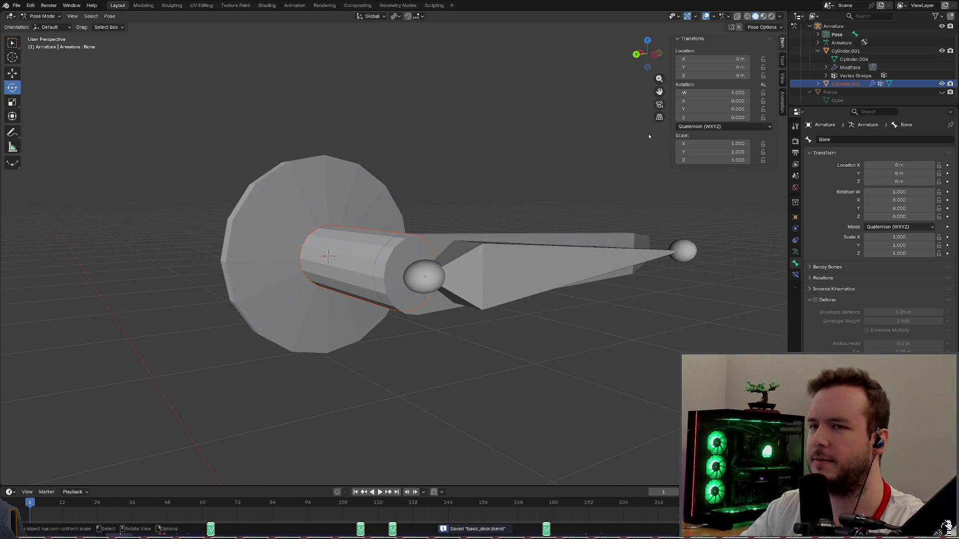
Try another bone rotation, cancel it, turn Deform back on and save.
left_click(450, 269)
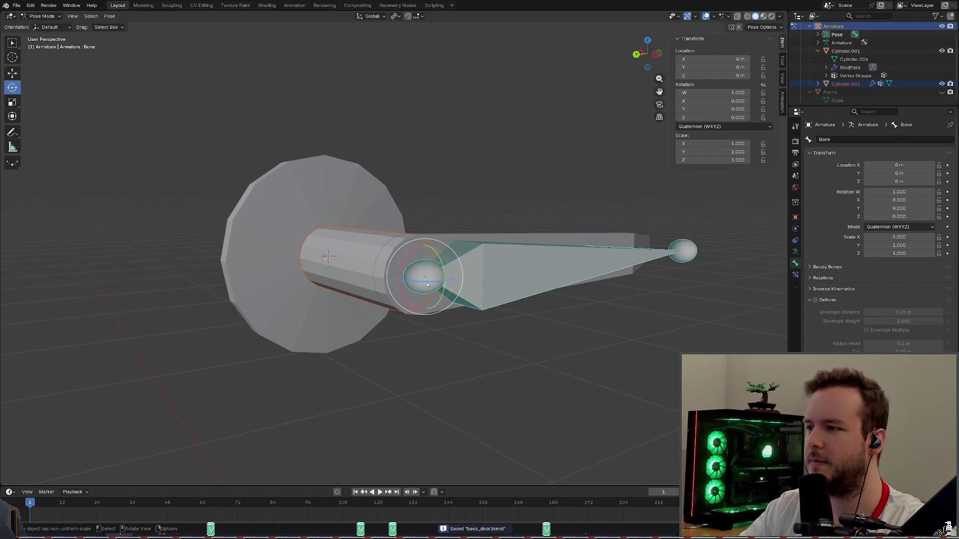
key("r")
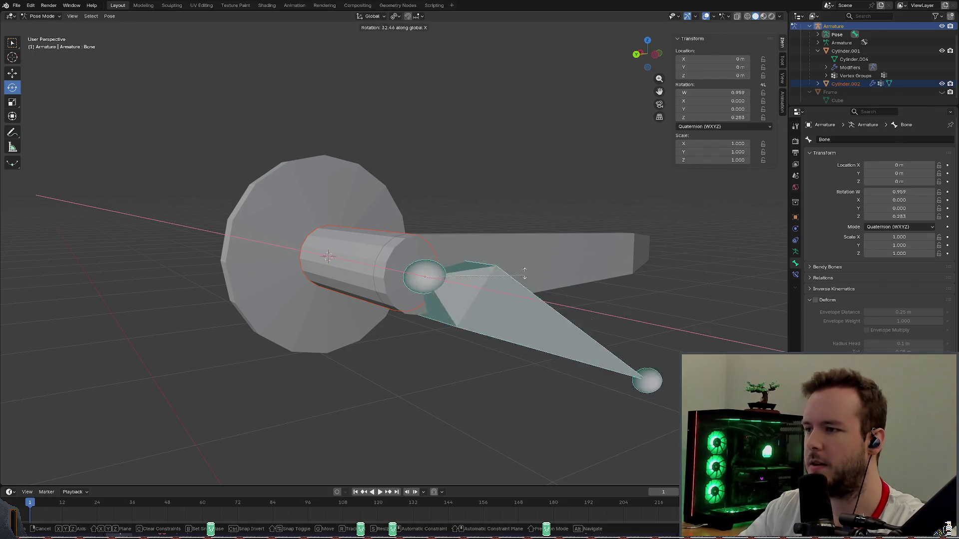
key("Escape")
left_click(814, 299)
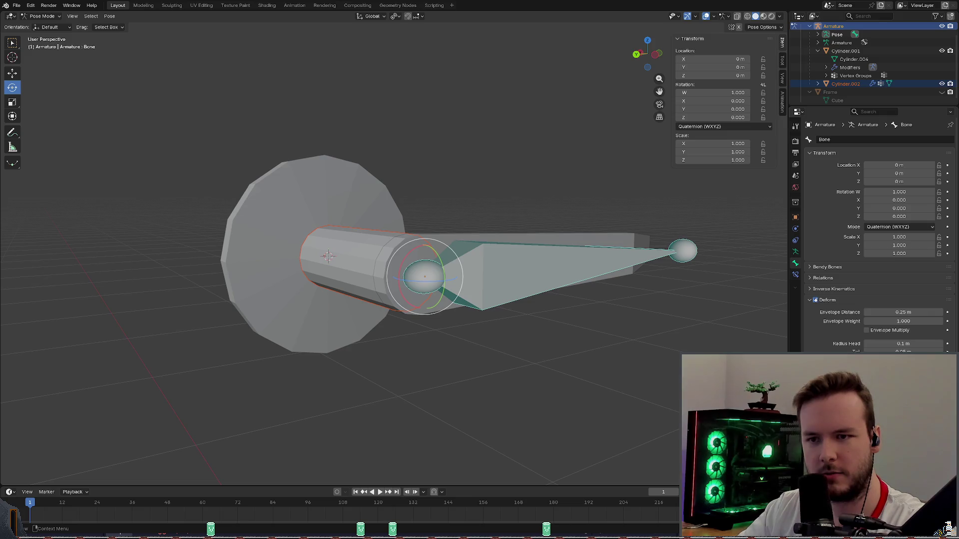
key("ctrl+s")
Expand Cylinder.002 in the Outliner to inspect its mesh data and vertex groups.
left_click(853, 83)
scroll(853, 79, "down", 1)
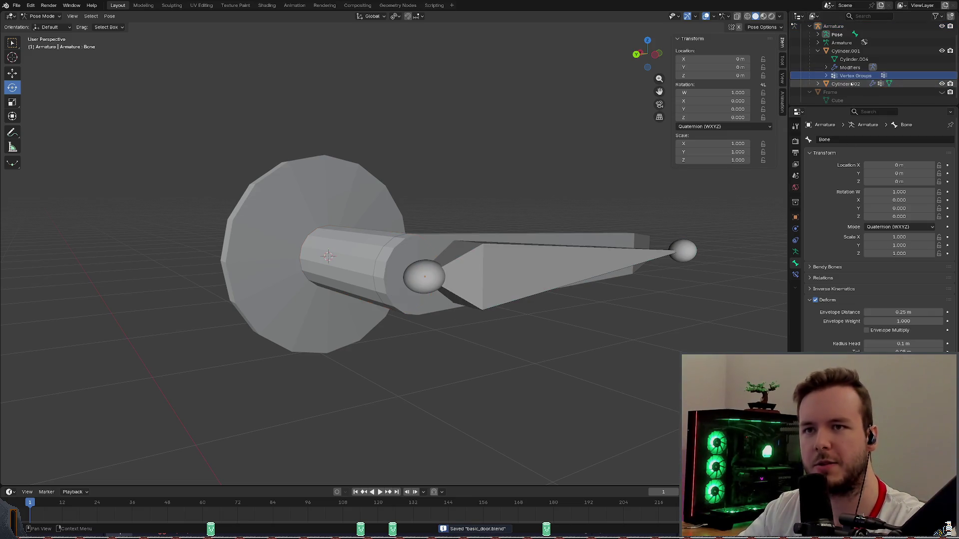
left_click(818, 75)
left_click(853, 75)
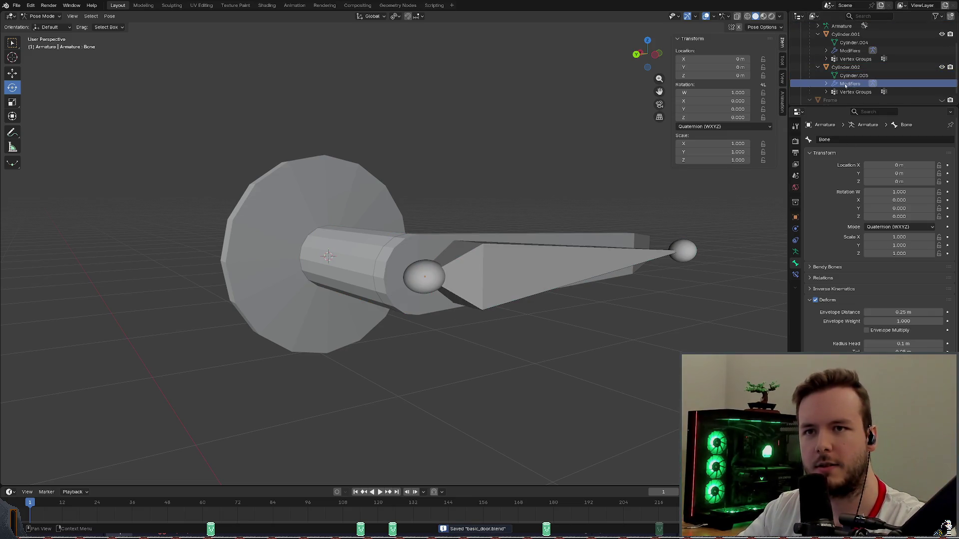
left_click(854, 91)
left_click(825, 92)
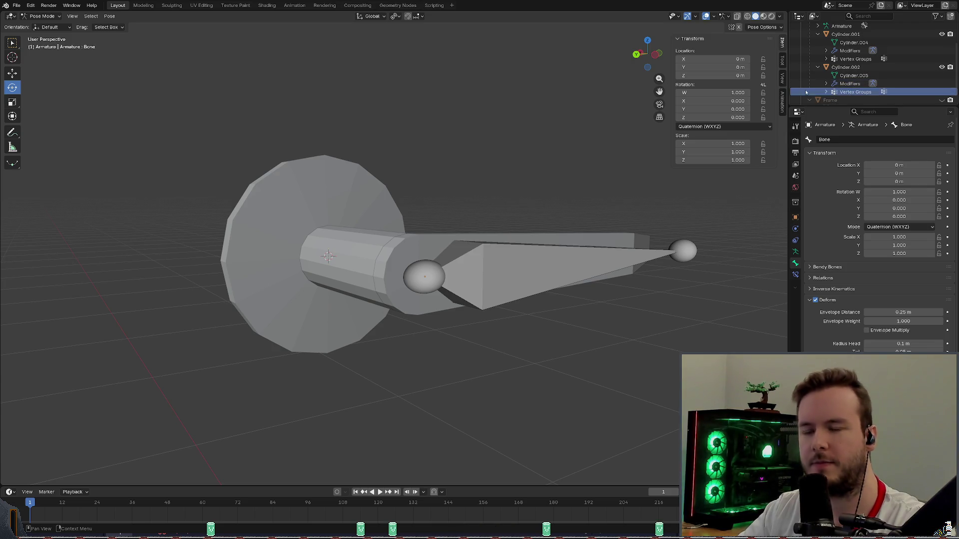
left_click(825, 92)
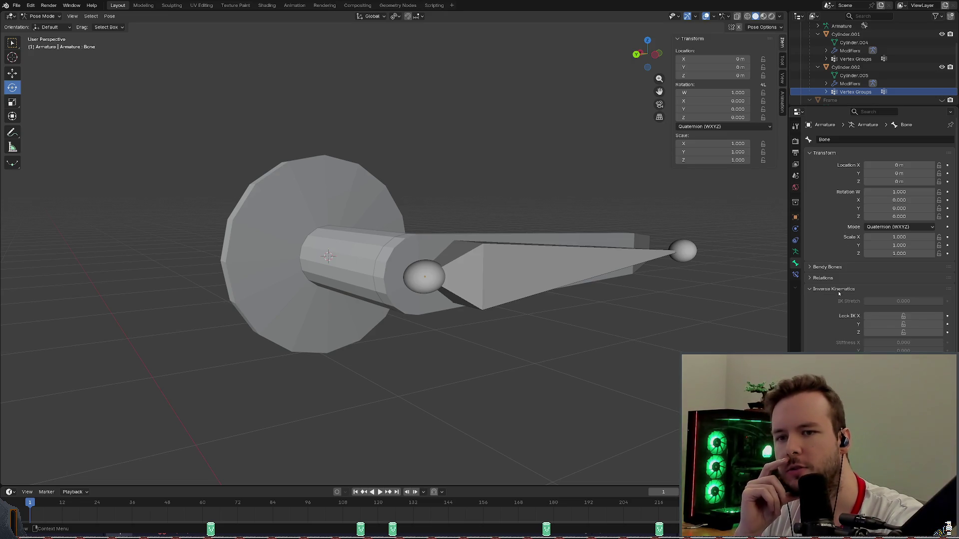
Expand the bone's Relations and Bendy Bones panels and view the armature's data properties.
left_click(822, 279)
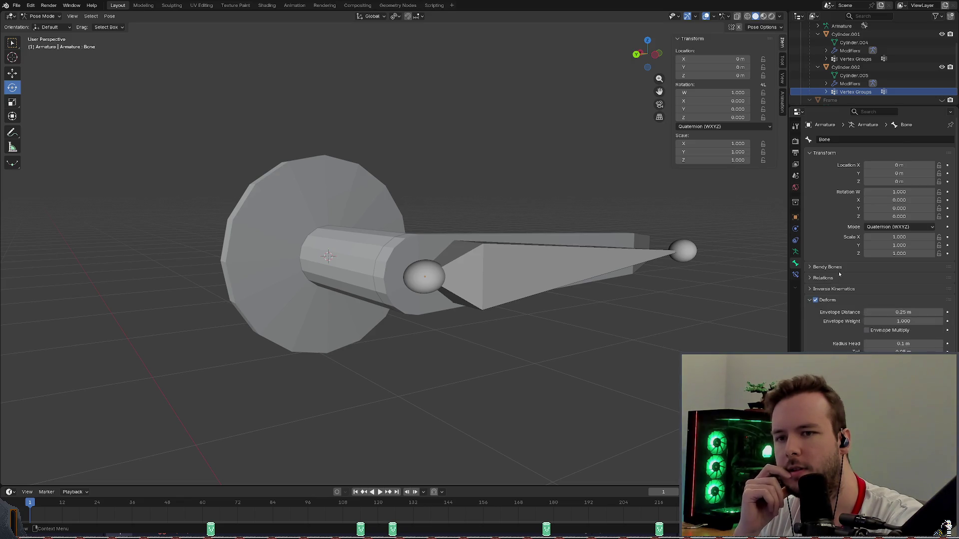
left_click(826, 267)
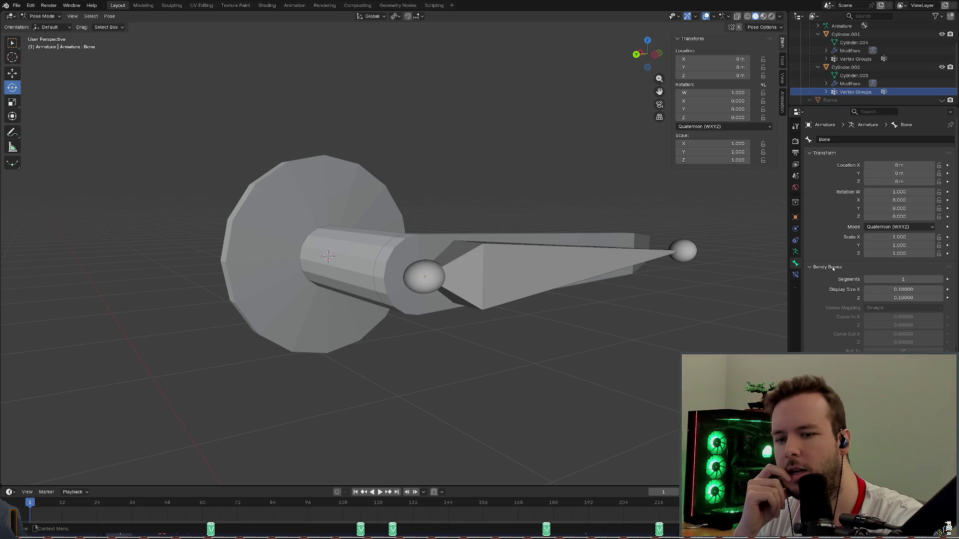
left_click(796, 252)
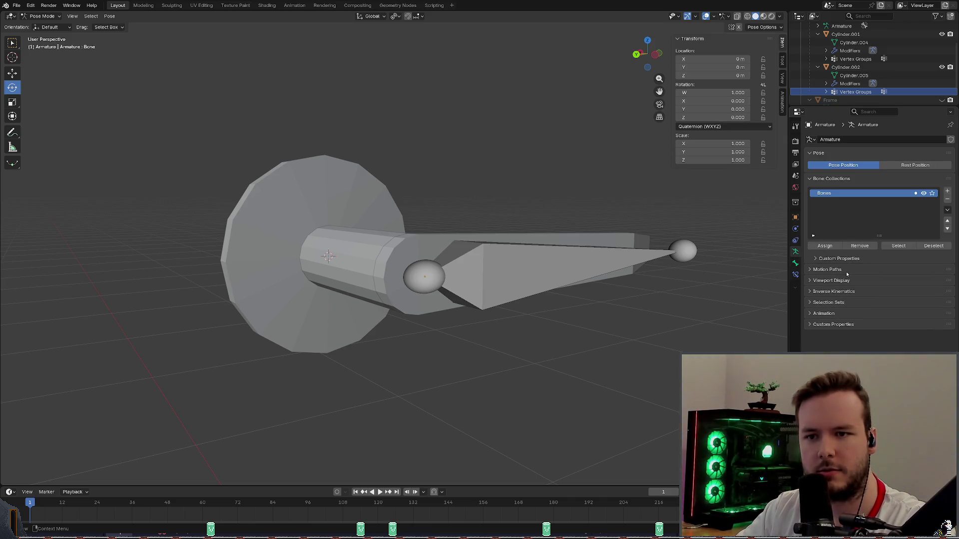
left_click(796, 274)
Save, select all bones, then select the handle Cylinder.002 and toggle its visibility.
key("ctrl+s")
middle_click_drag(577, 167, 554, 173)
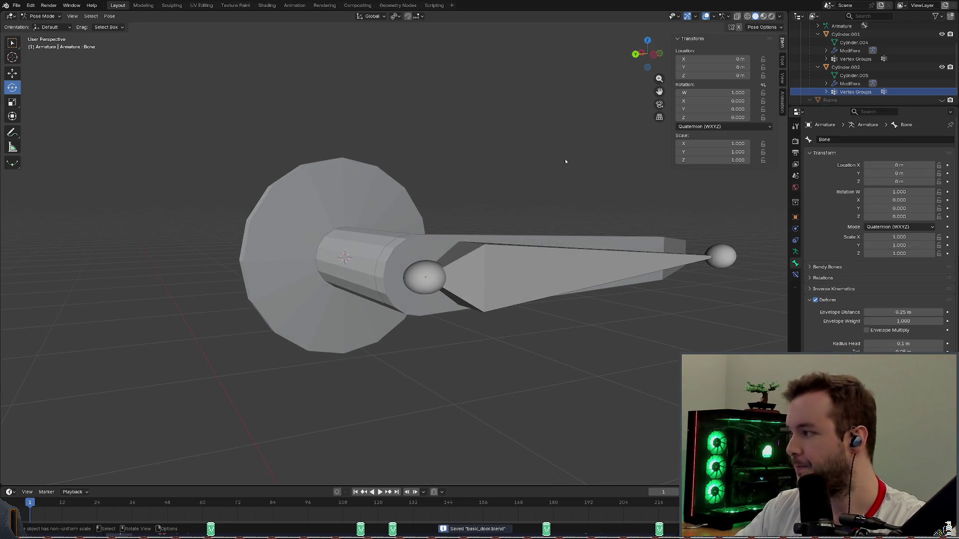
key("a")
middle_click_drag(463, 209, 475, 179)
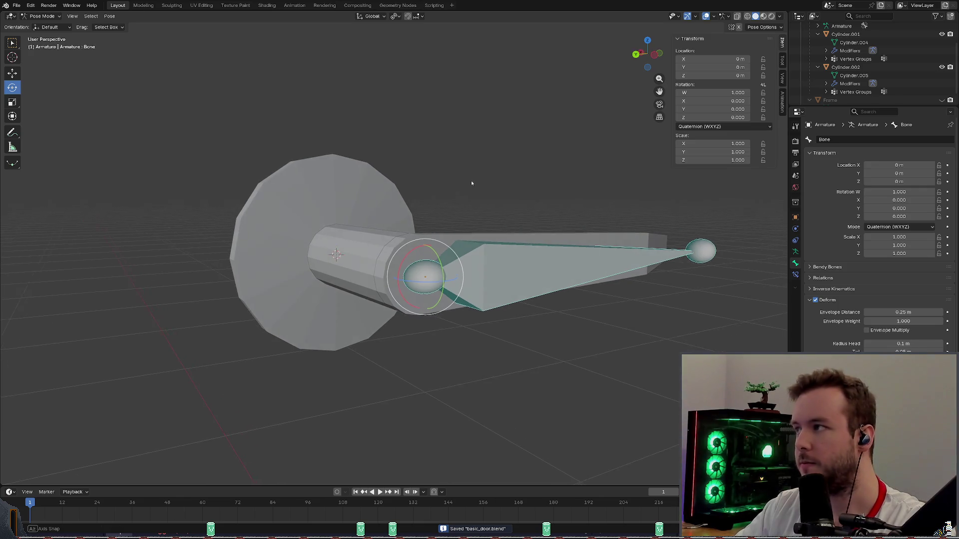
scroll(474, 179, "up", 1)
scroll(820, 75, "up", 3)
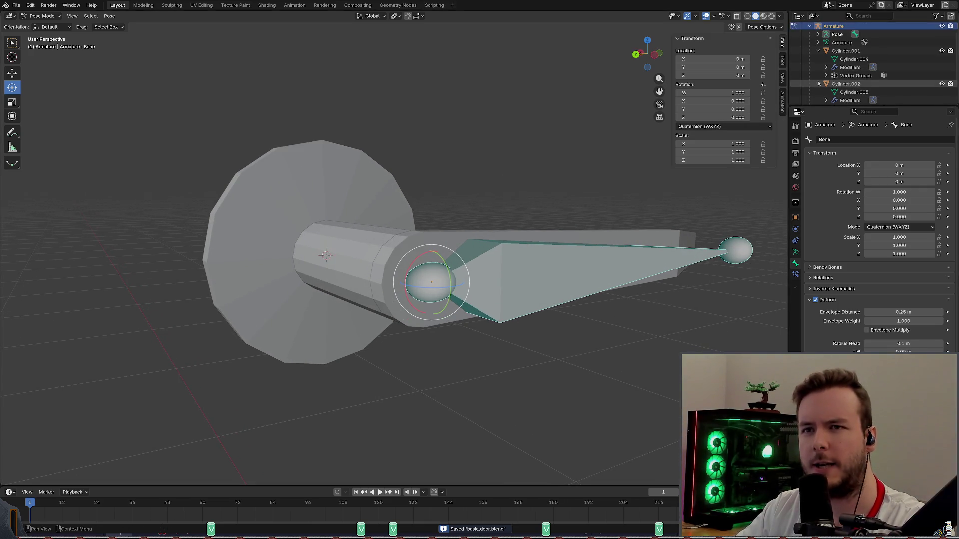
left_click(849, 75)
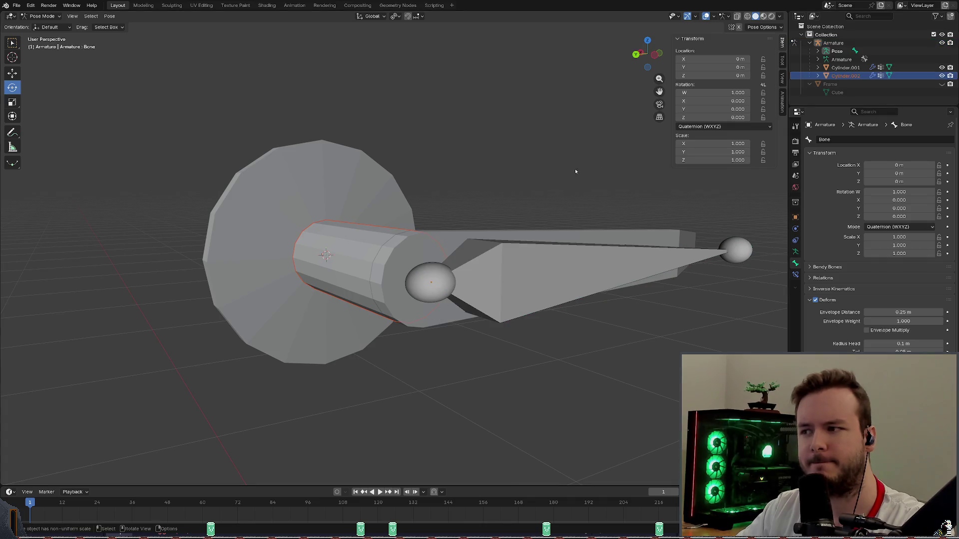
middle_click_drag(465, 195, 601, 171)
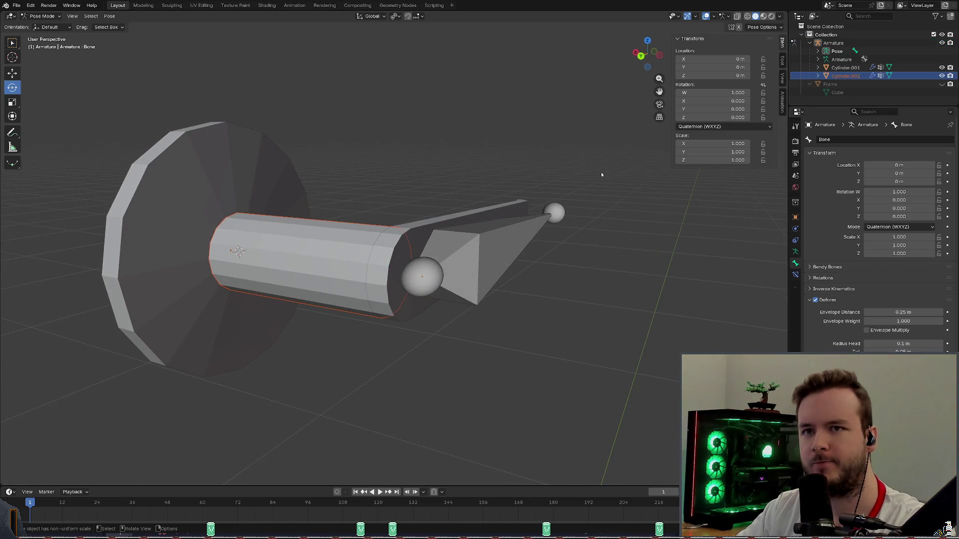
left_click(941, 76)
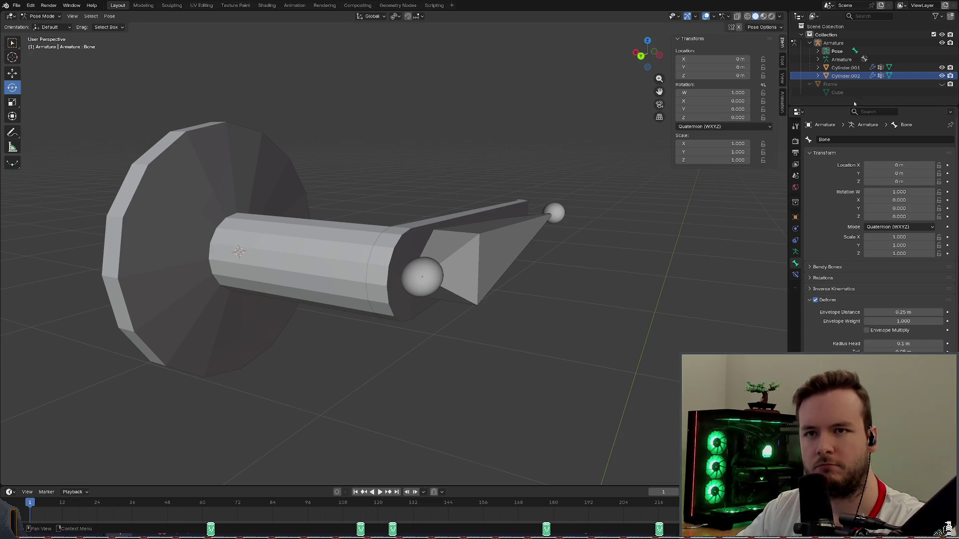
right_click(890, 75)
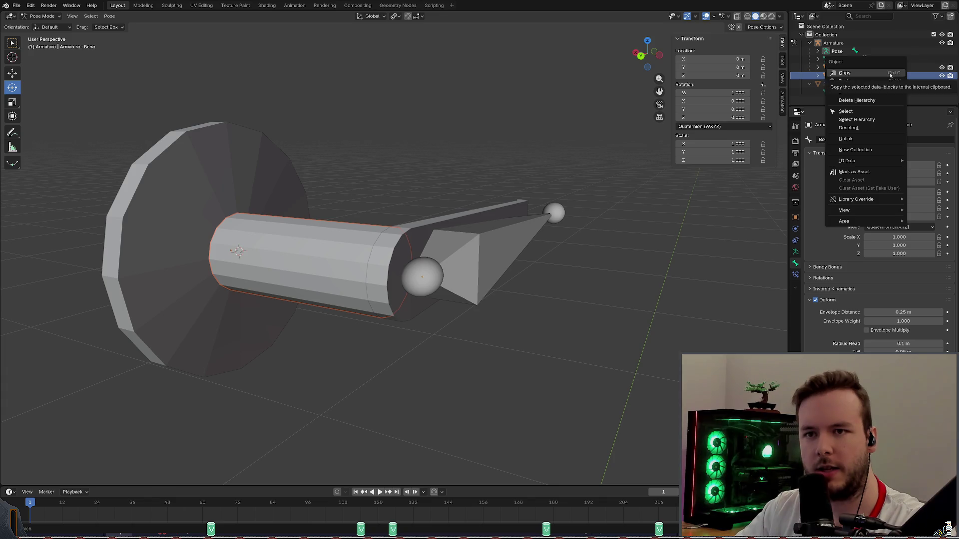
left_click(902, 78)
left_click(817, 76)
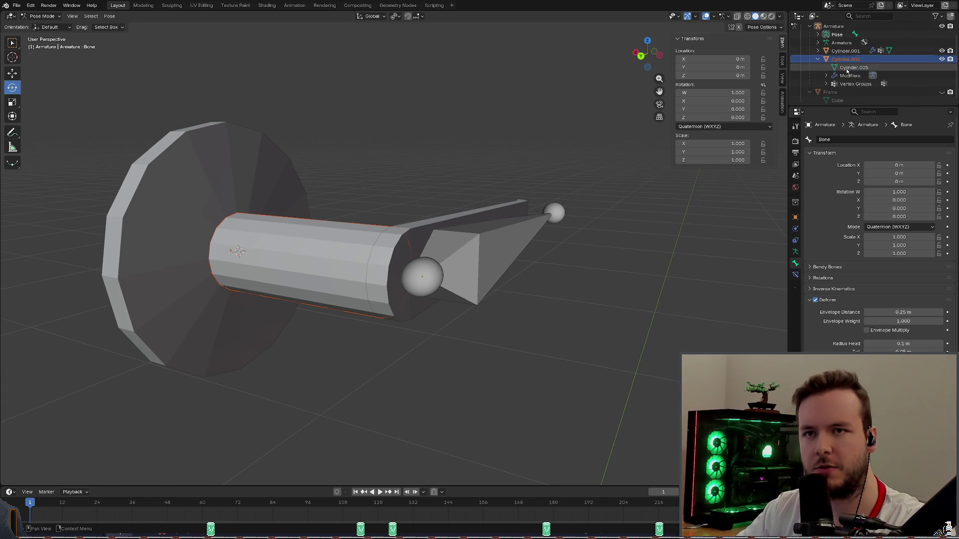
left_click(854, 75)
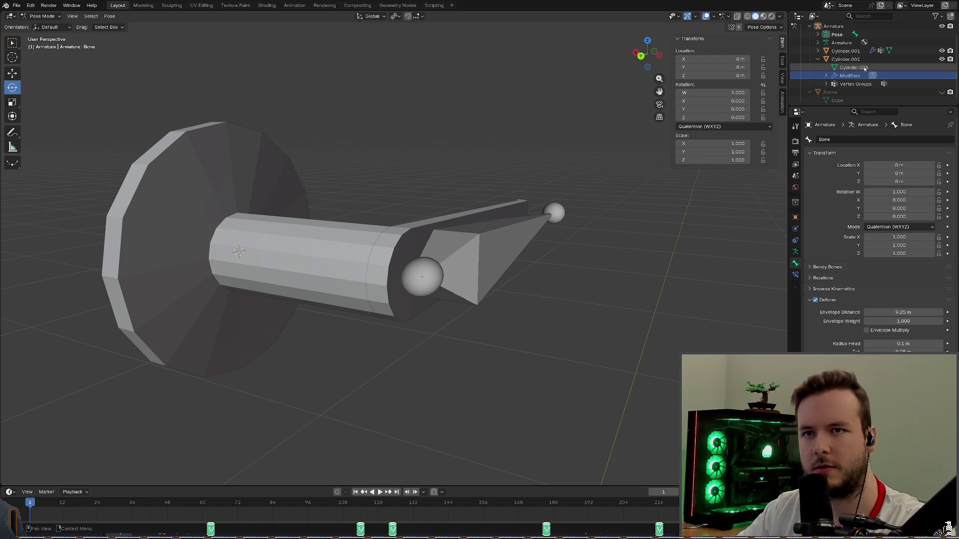
left_click(865, 67)
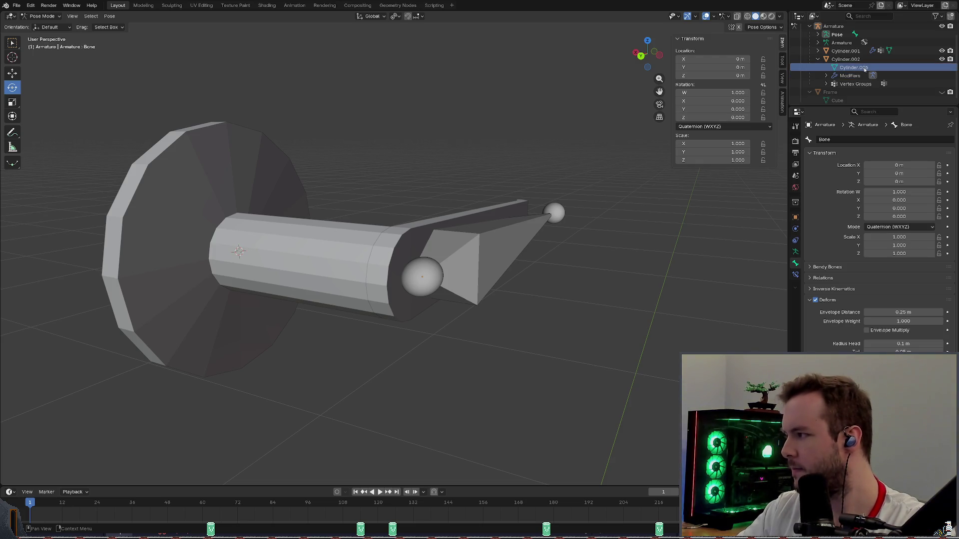
left_click(850, 75)
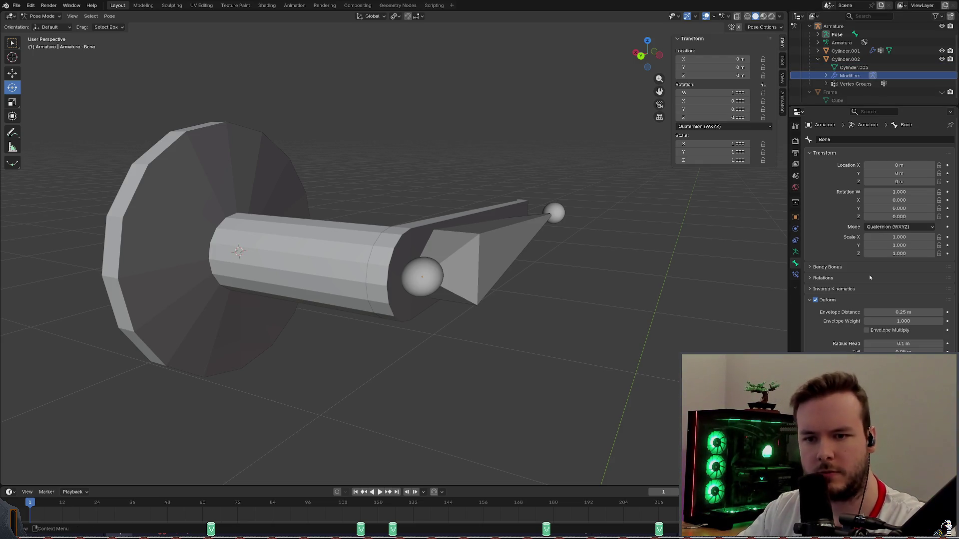
scroll(877, 225, "down", 2)
scroll(829, 329, "down", 2)
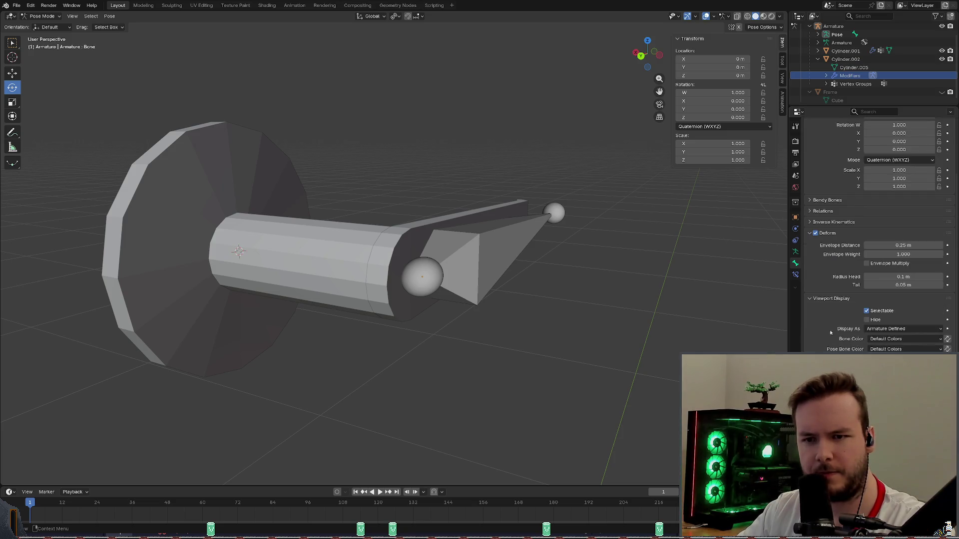
scroll(828, 327, "up", 4)
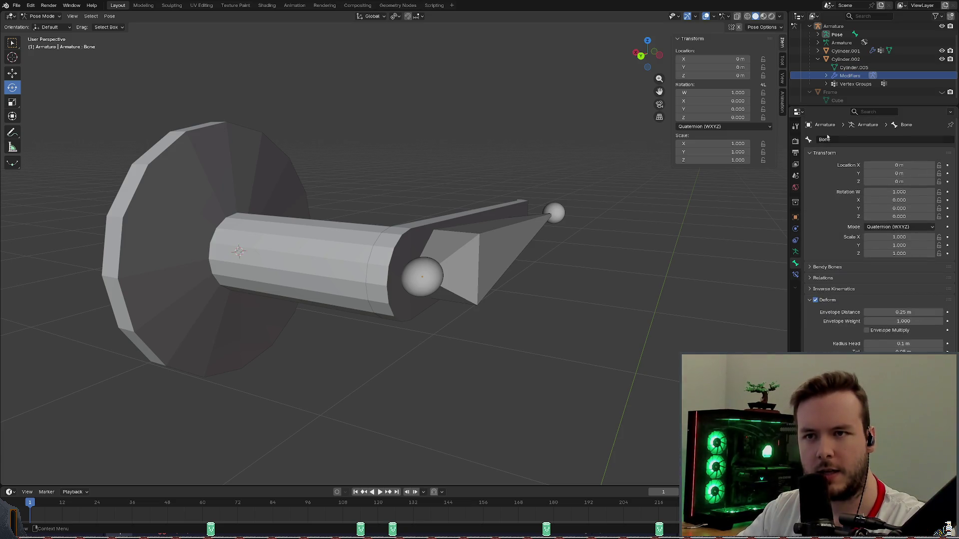
left_click(847, 59)
scroll(839, 53, "up", 2)
left_click(831, 43)
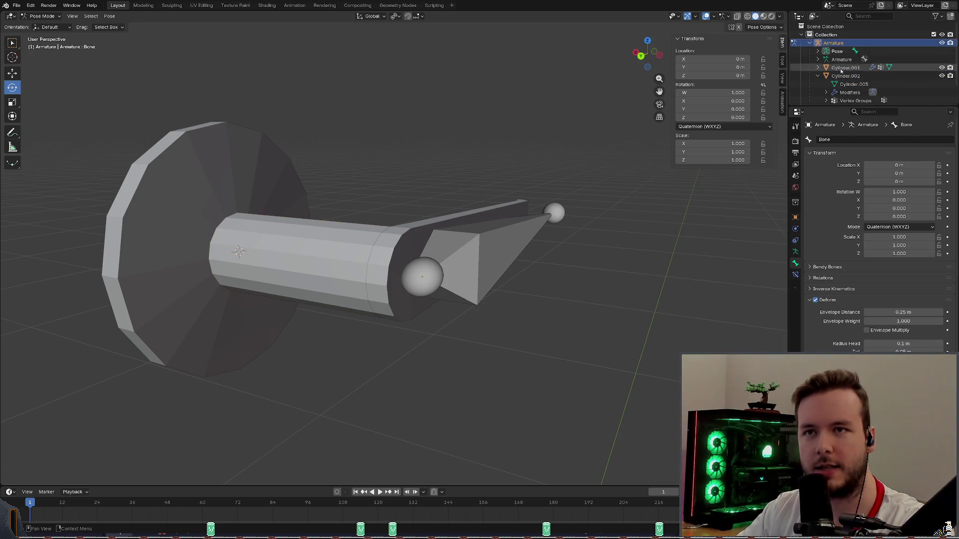
scroll(847, 75, "down", 2)
left_click(846, 88)
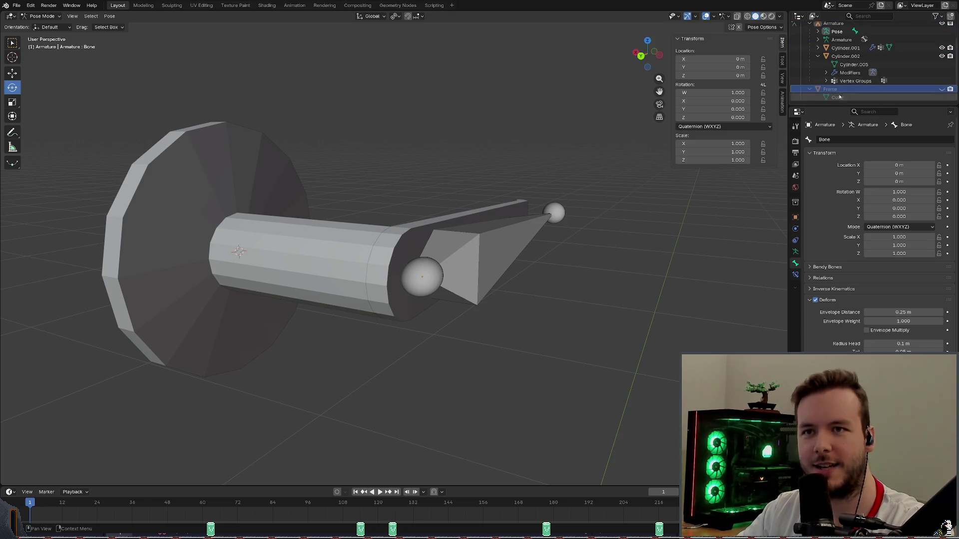
Return to Object Mode and check Cylinder.002's mesh data shows the Bone vertex group.
left_click(41, 16)
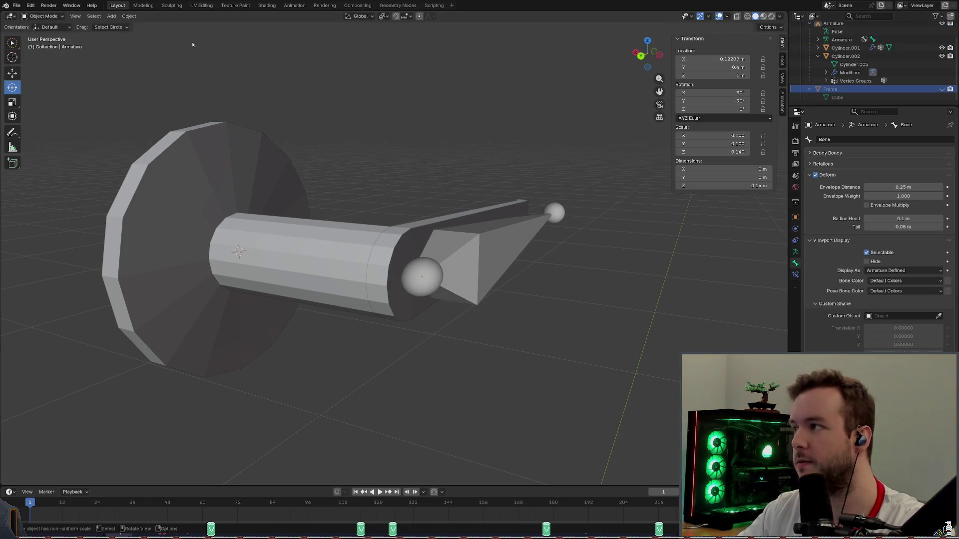
left_click(330, 252)
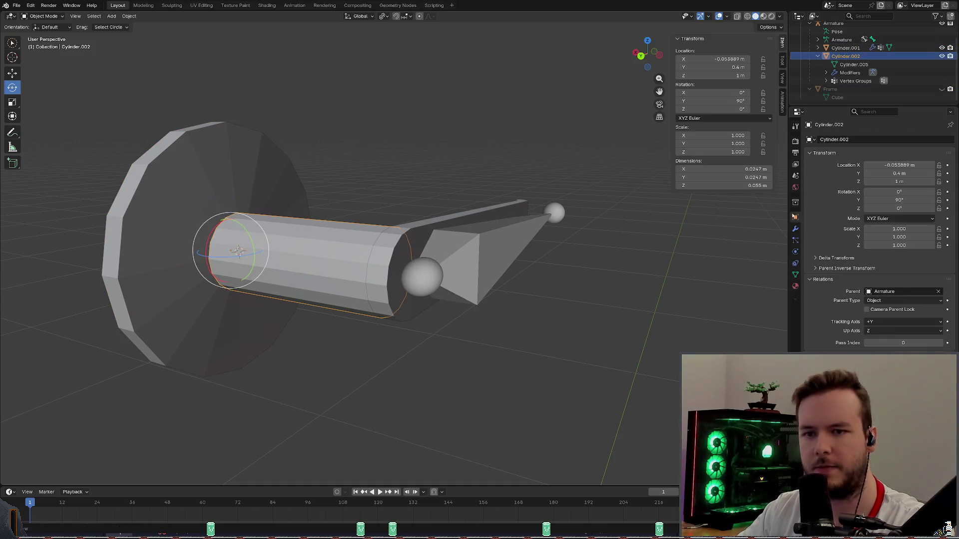
left_click(796, 274)
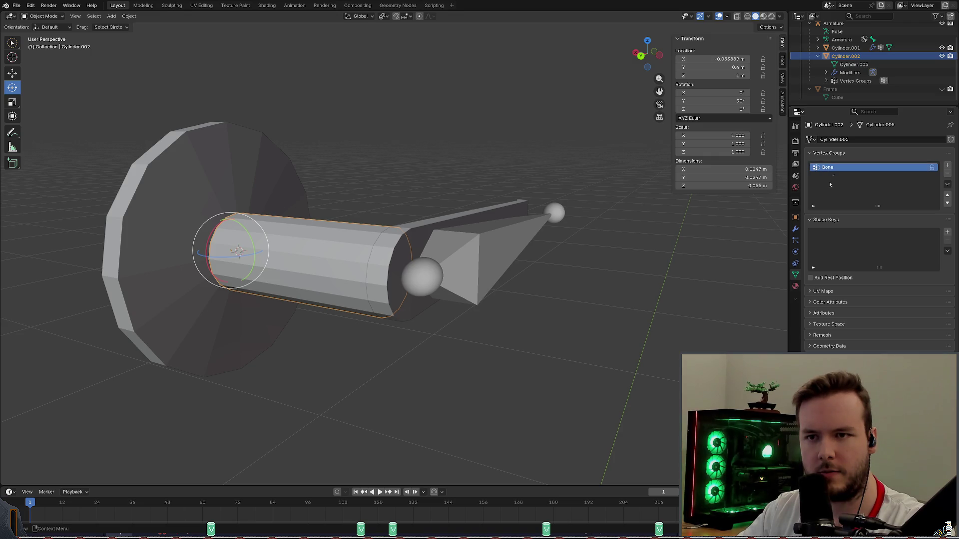
mouse_move(877, 205)
left_mouse_down()
mouse_move(817, 207)
mouse_move(834, 281)
left_mouse_up()
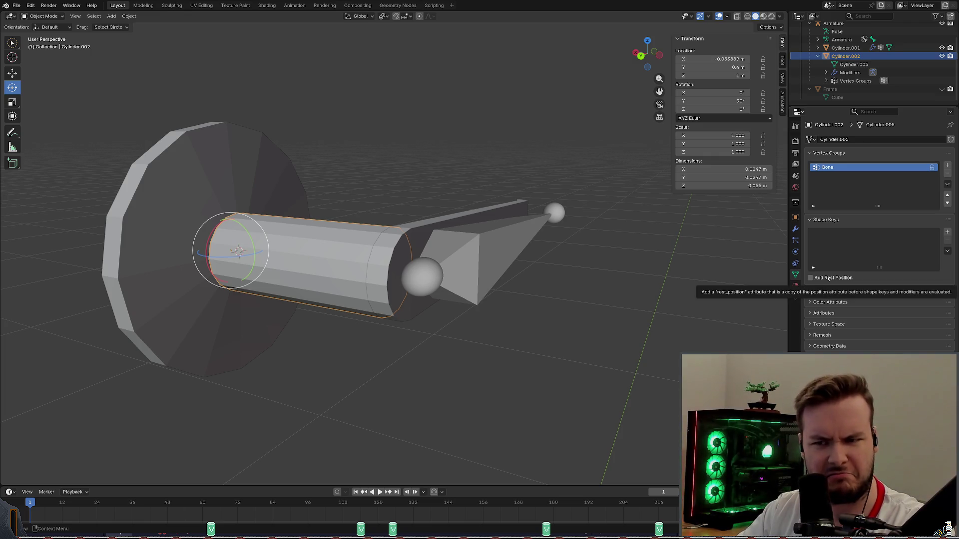
left_click(795, 263)
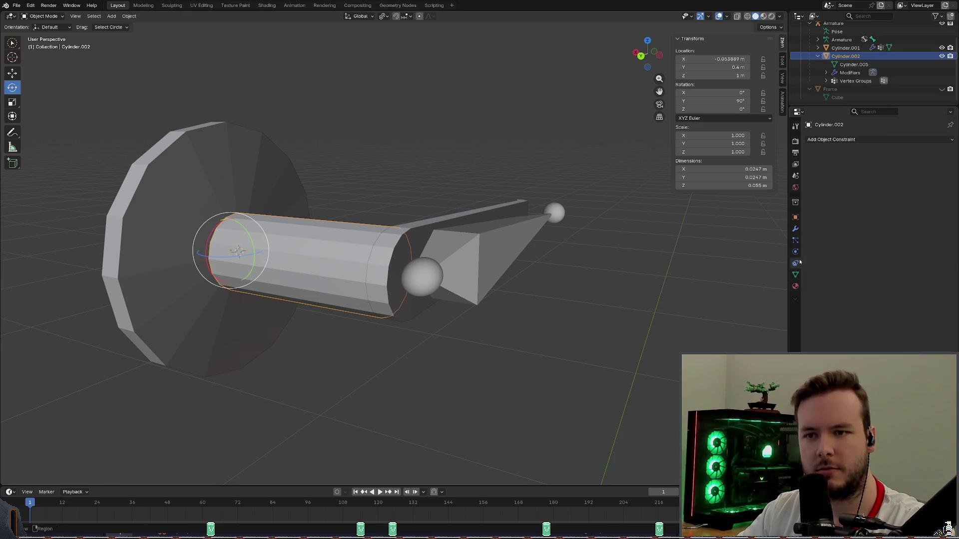
Review the inner shaft's Armature modifier and parent settings, saving the door file.
left_click(796, 253)
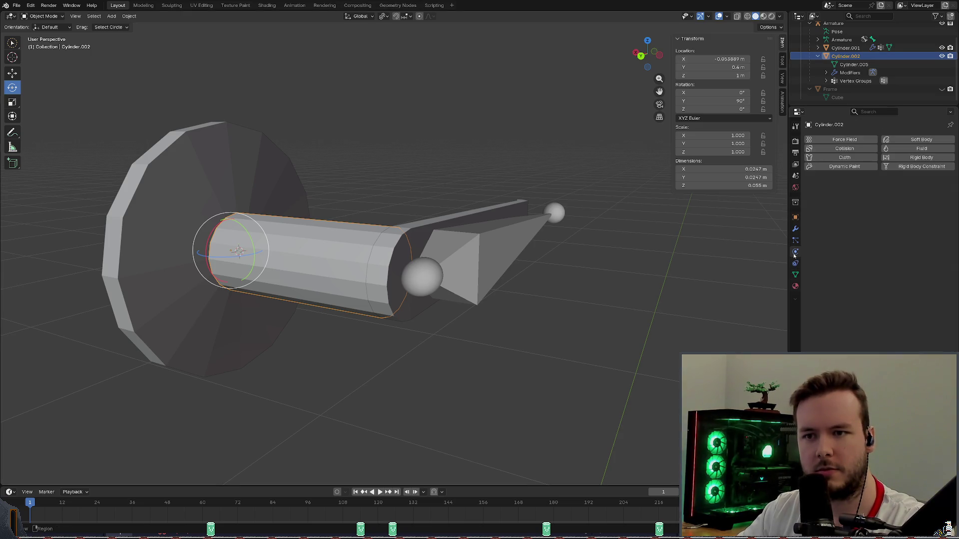
left_click(795, 227)
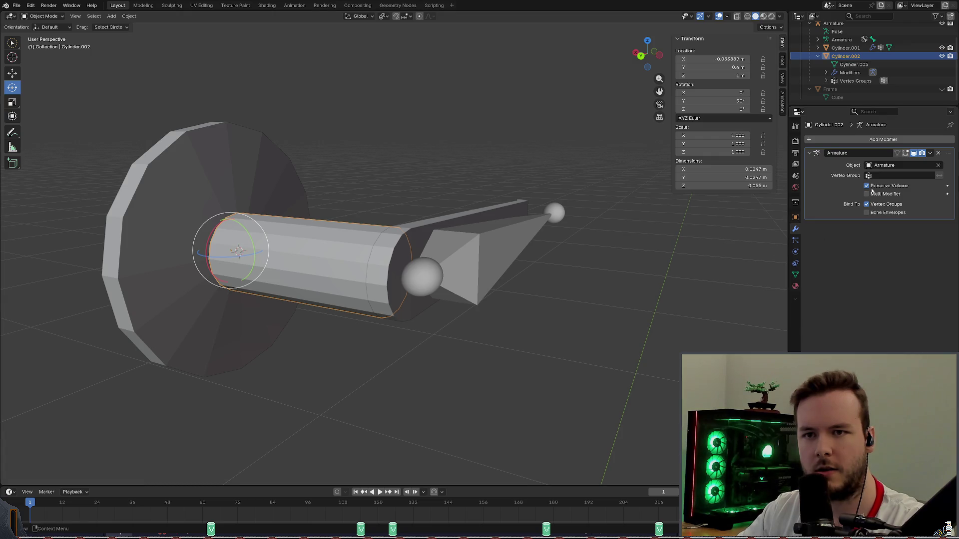
key("ctrl+s")
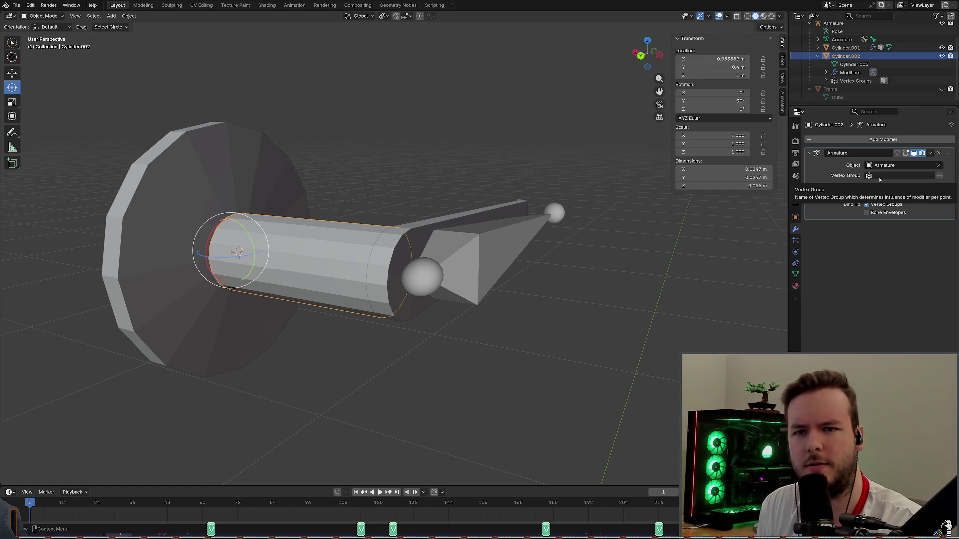
left_click(795, 217)
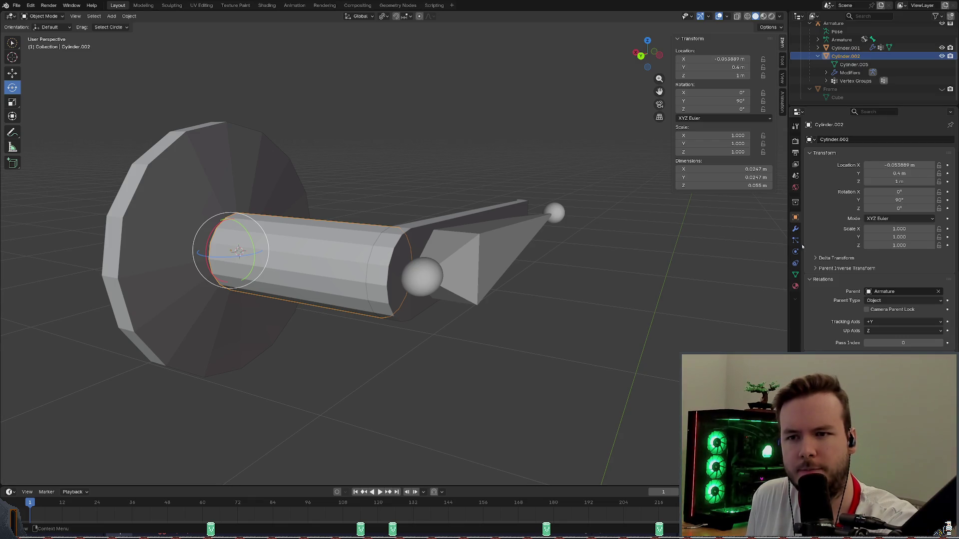
left_click(796, 230)
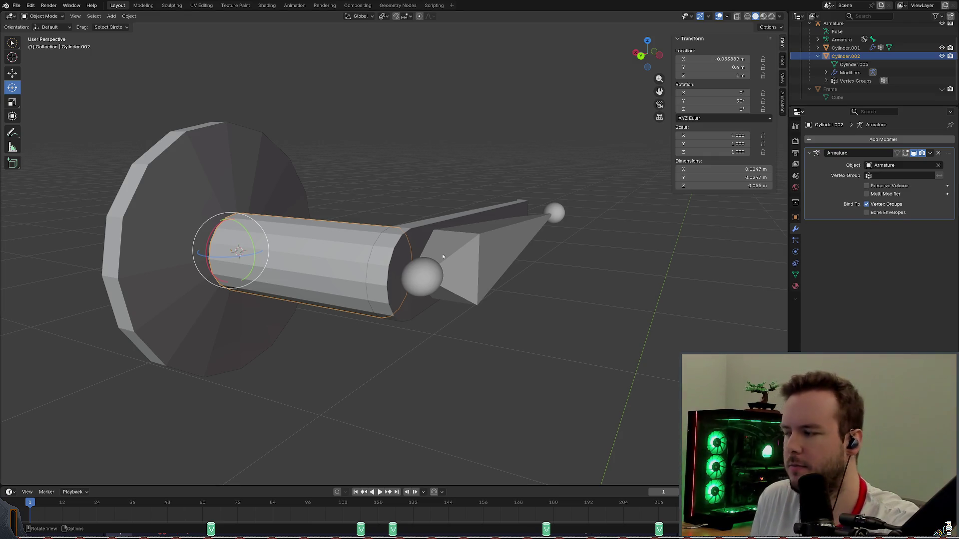
Select the armature, test-rotate its bone in Pose Mode and undo back to rest.
middle_click_drag(419, 225, 401, 214)
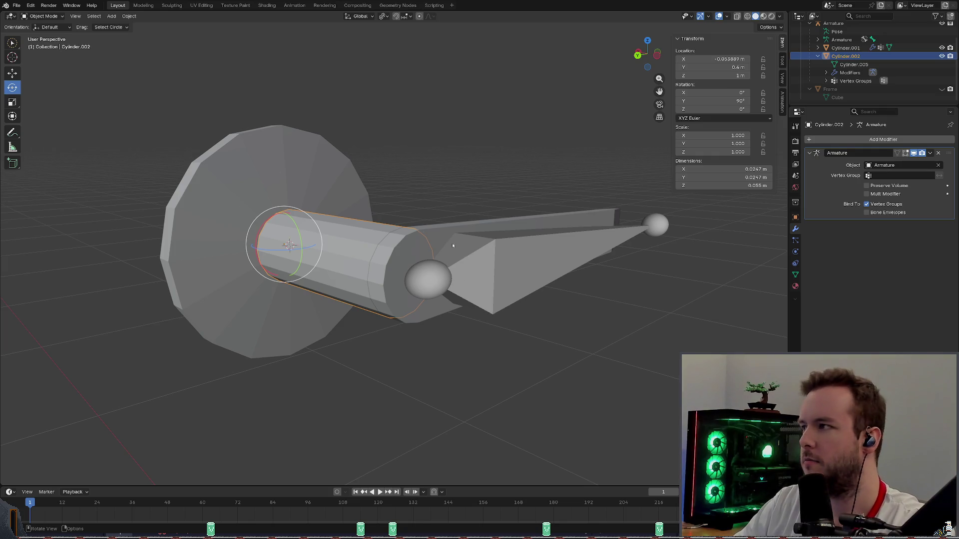
left_click(429, 279)
key("ctrl+Tab")
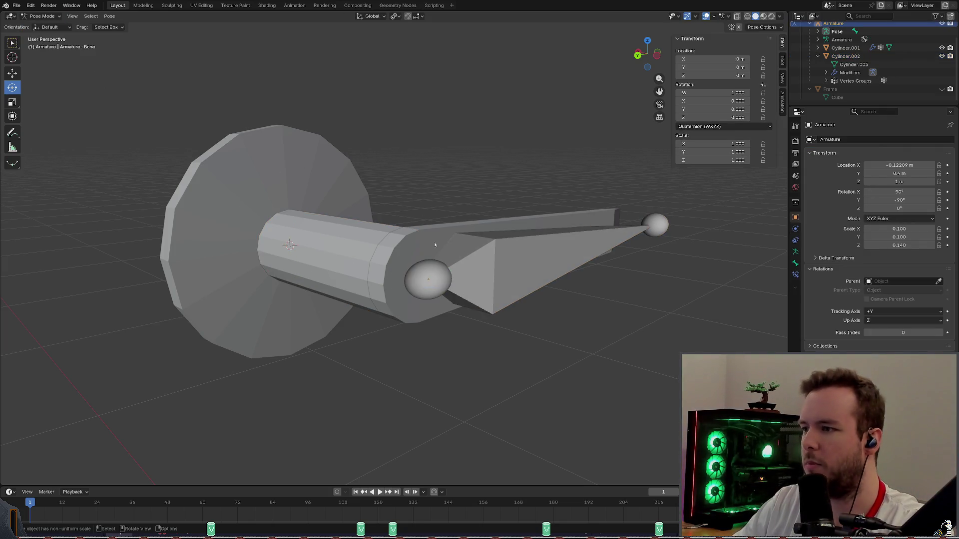
left_click(434, 247)
left_click_drag(446, 267, 427, 225)
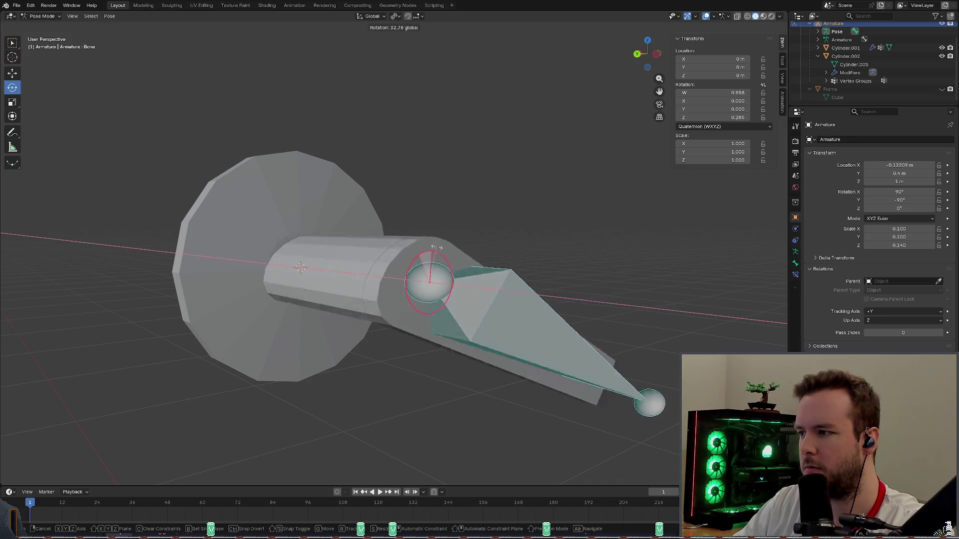
key("ctrl+z")
middle_click_drag(410, 212, 390, 218)
left_click(570, 211)
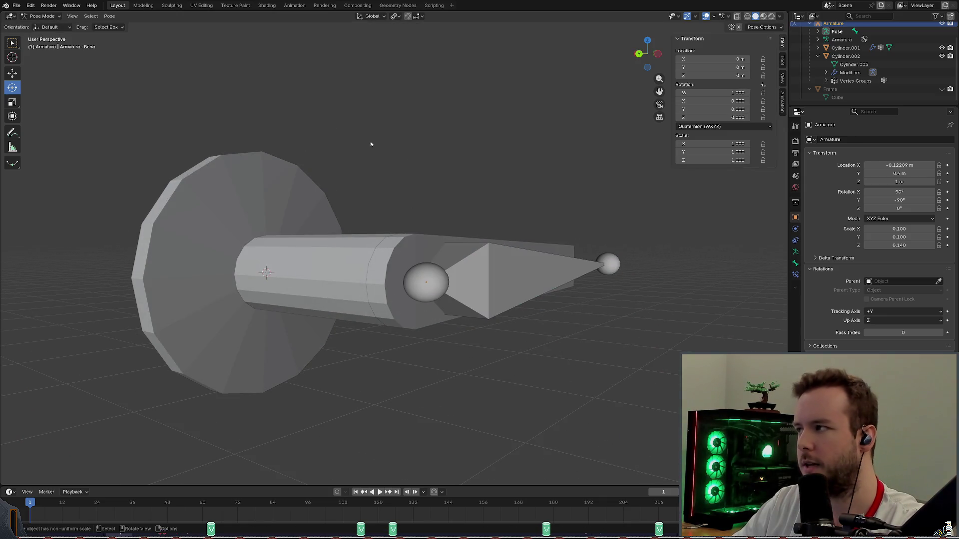
Switch to Object Mode and save the door file with Cylinder.002 selected.
left_click(41, 16)
left_click(427, 281)
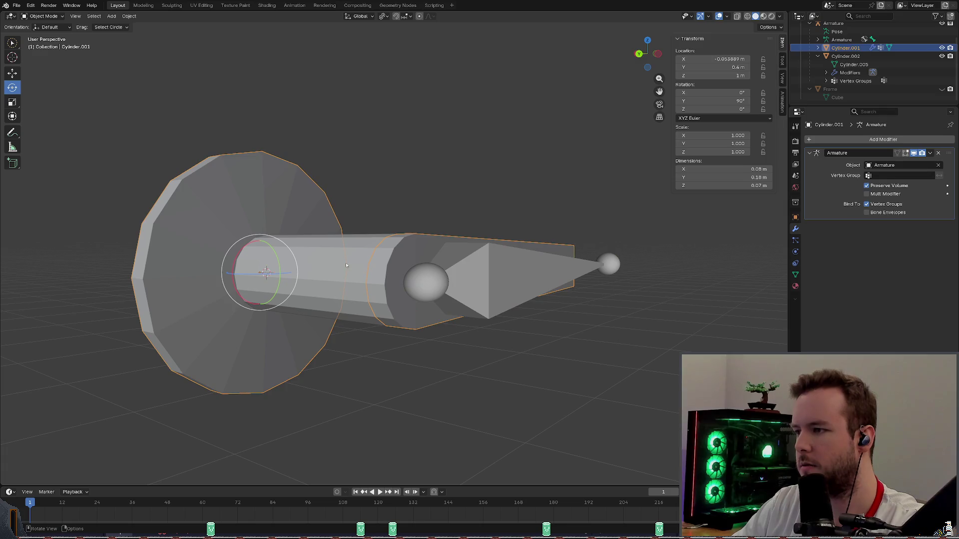
left_click(270, 270)
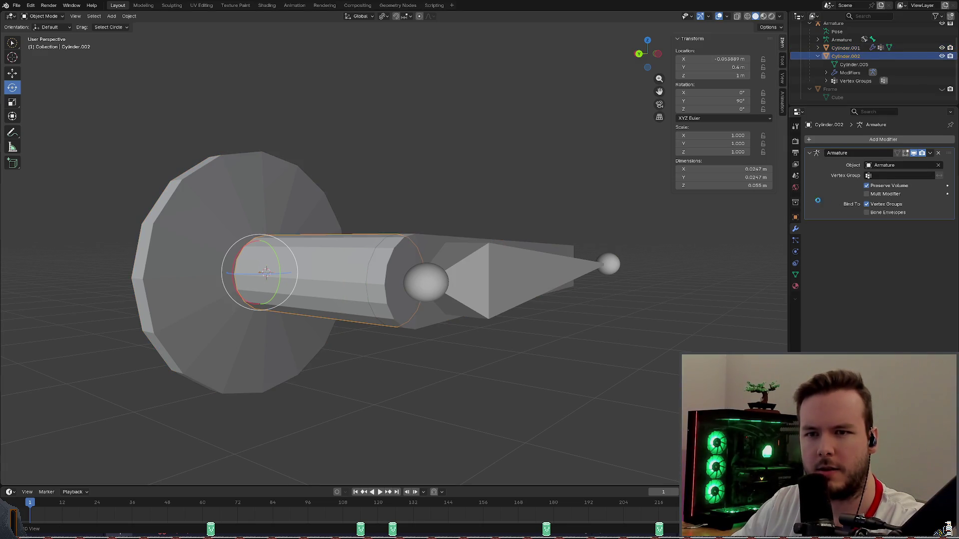
key("ctrl+s")
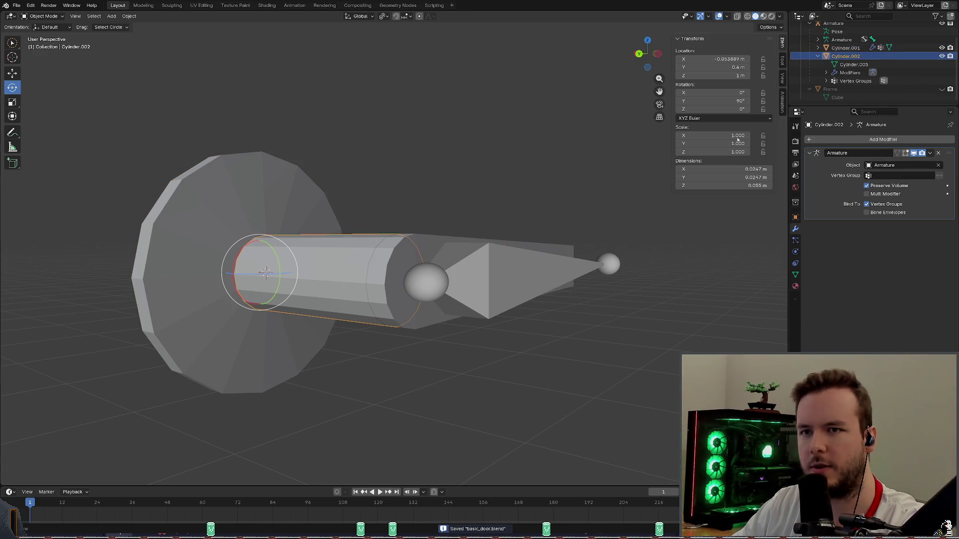
Alternate between Cylinder.001 and Cylinder.002 to compare their Armature modifiers.
left_click(525, 127)
left_click(480, 241)
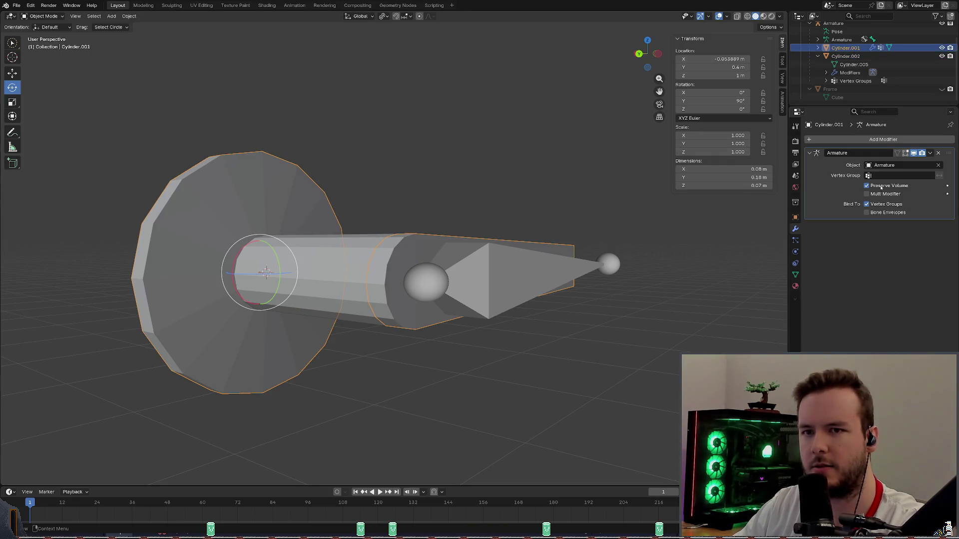
left_click(404, 242)
left_click(422, 235)
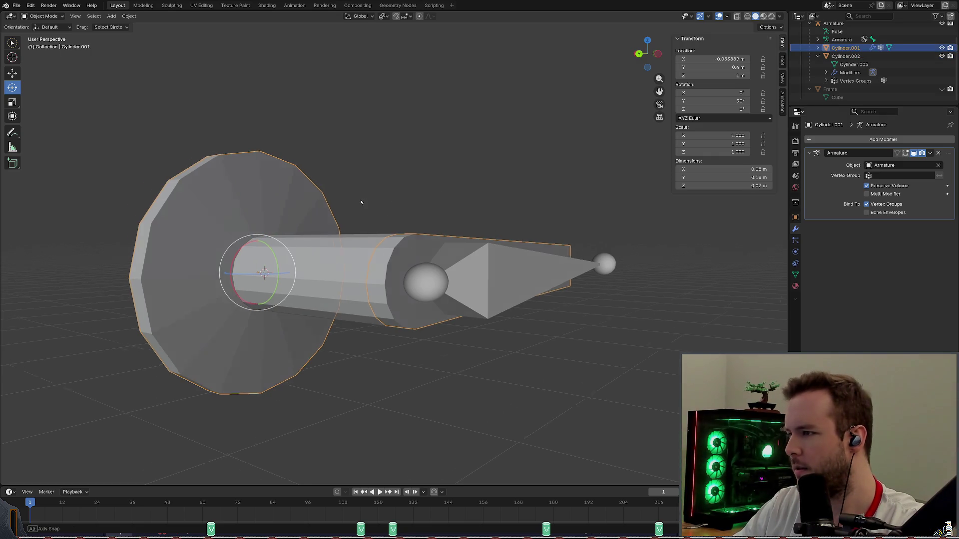
mouse_move(442, 193)
middle_mouse_down()
mouse_move(430, 201)
mouse_move(339, 193)
middle_mouse_up()
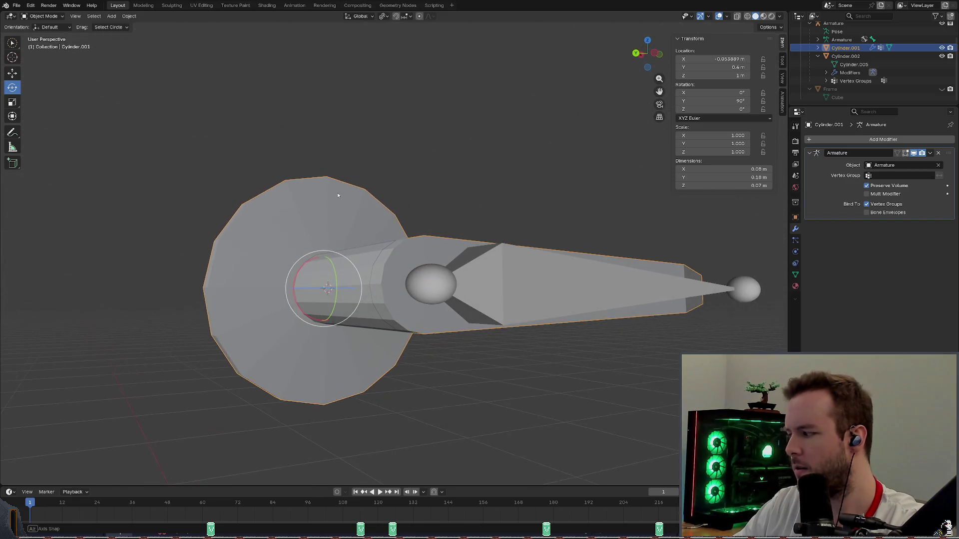
middle_click_drag(556, 179, 535, 206)
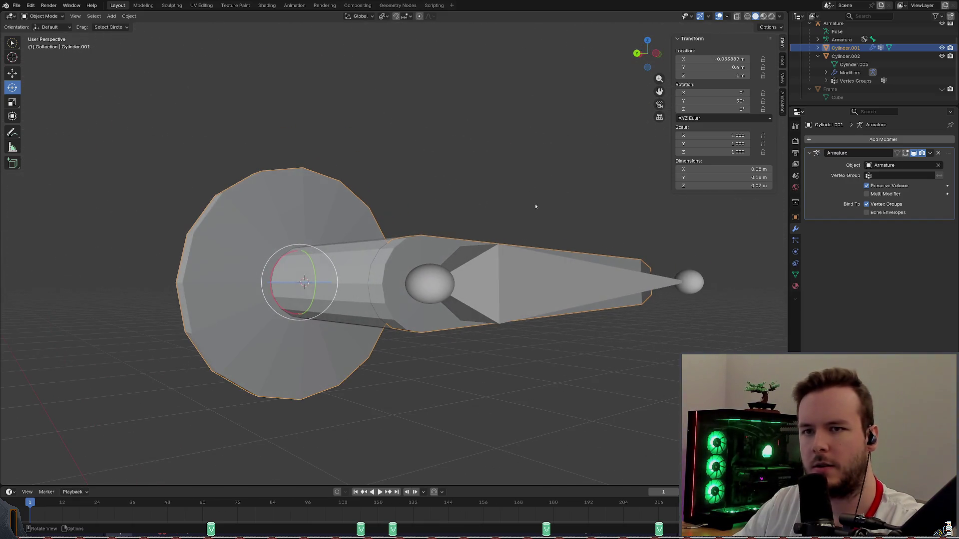
left_click(404, 252)
left_click(435, 253, "shift")
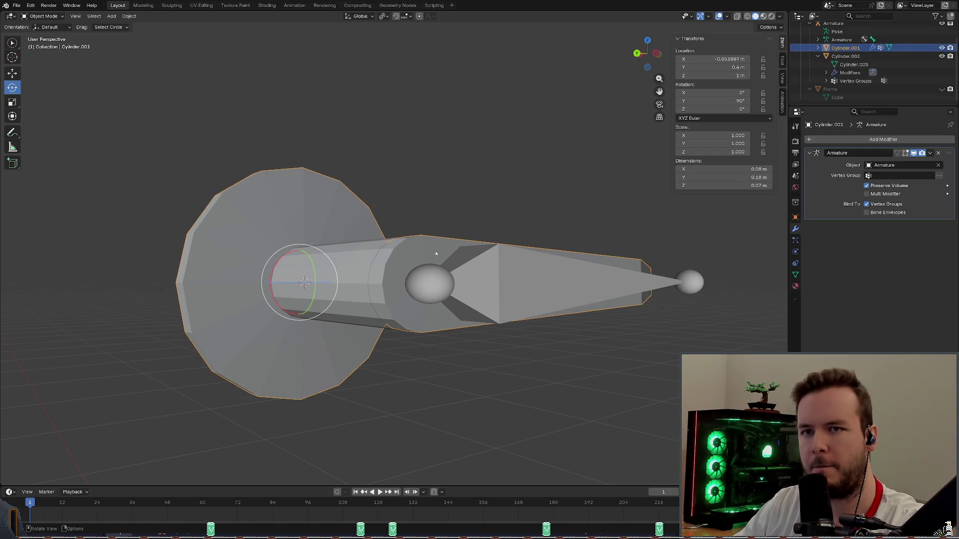
middle_click_drag(435, 253, 454, 216)
left_click(378, 260)
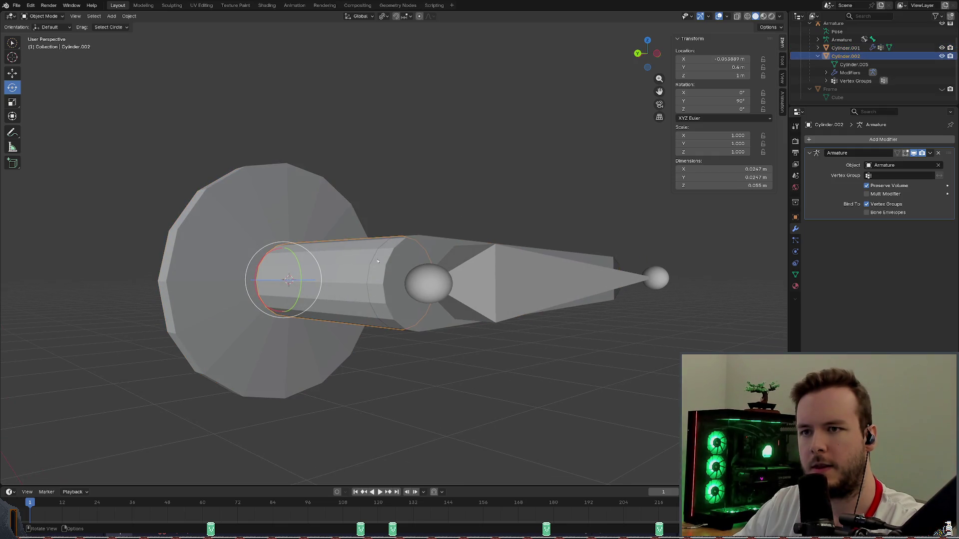
left_click(443, 247)
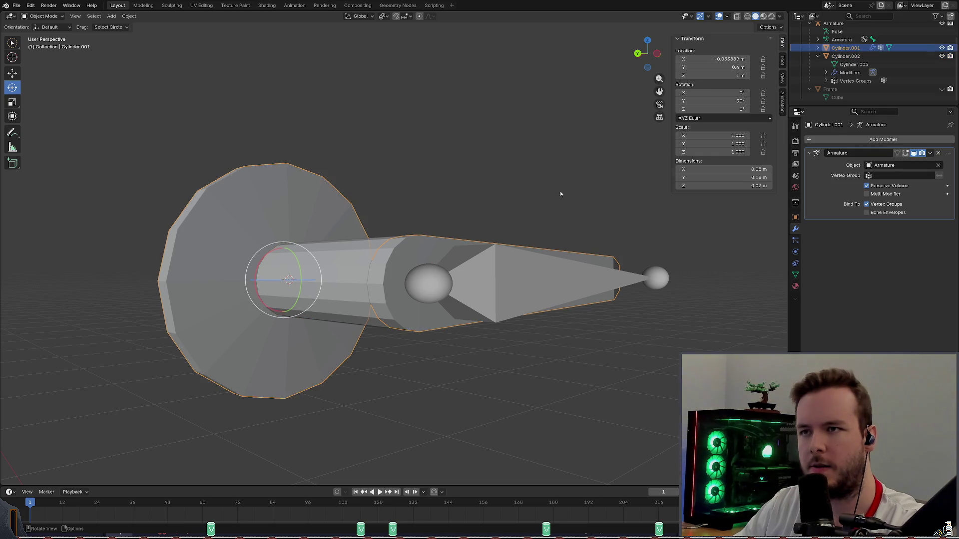
middle_click_drag(444, 220, 730, 236)
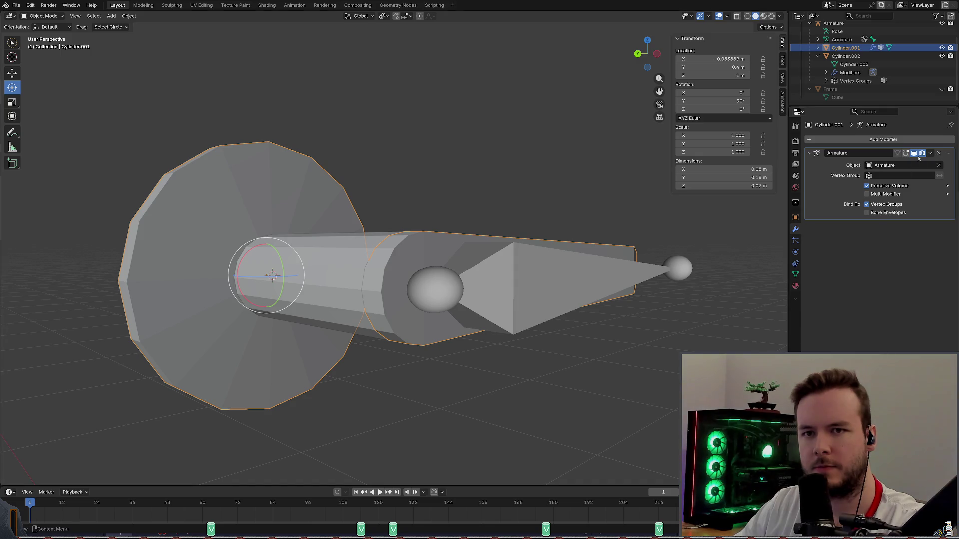
Show Cylinder.001's mesh data properties with its Bone vertex group and attributes.
left_click(931, 153)
left_click(865, 295)
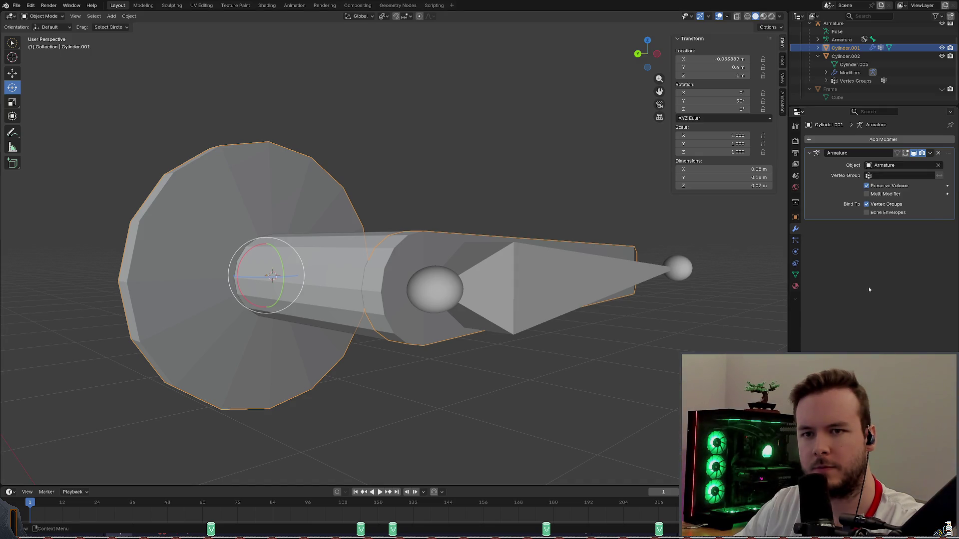
left_click(796, 274)
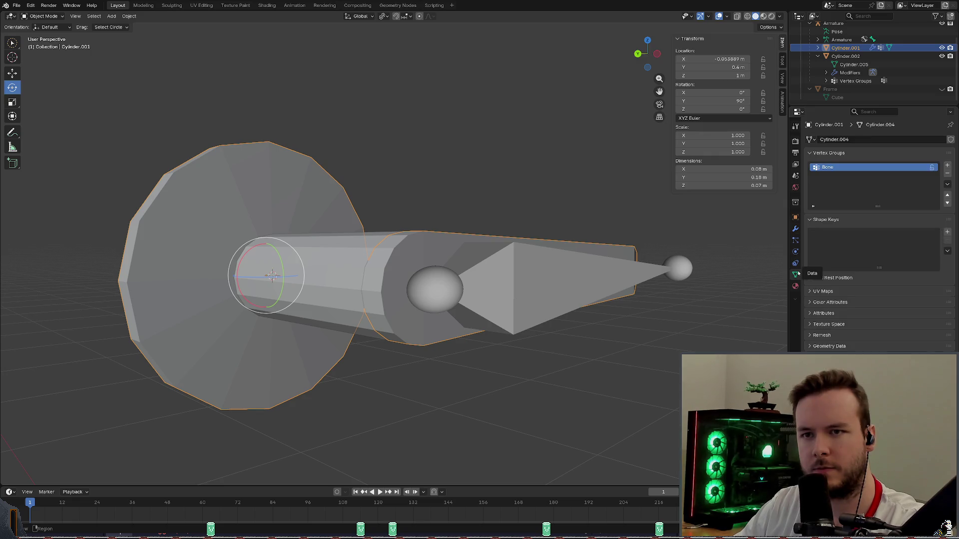
left_click(824, 313)
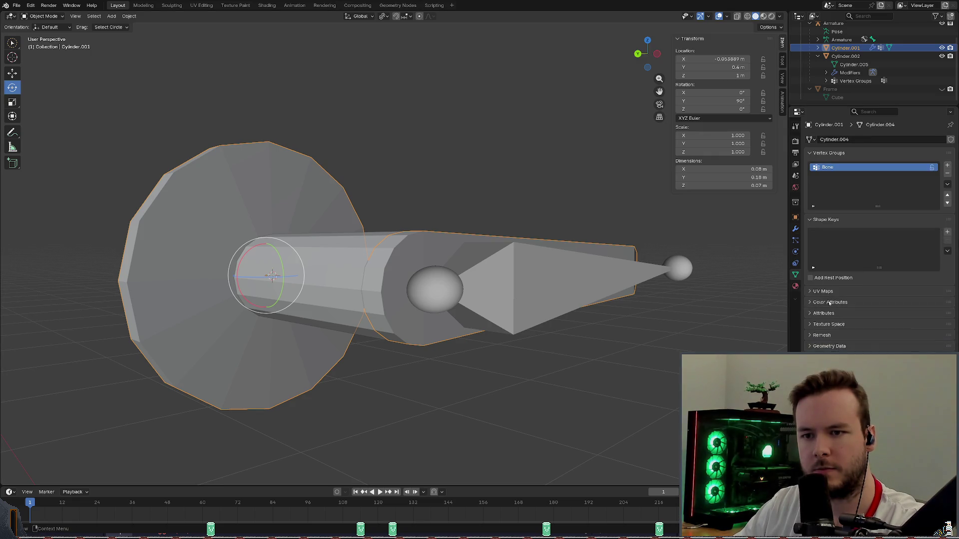
left_click(824, 313)
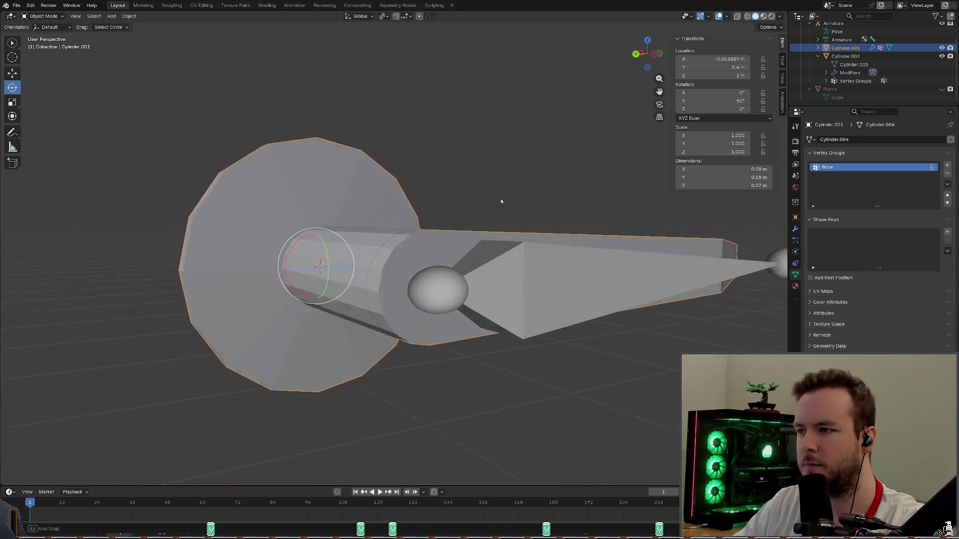
Save the door file and move to the animation workspace.
key("ctrl+s")
middle_click_drag(449, 262, 375, 240)
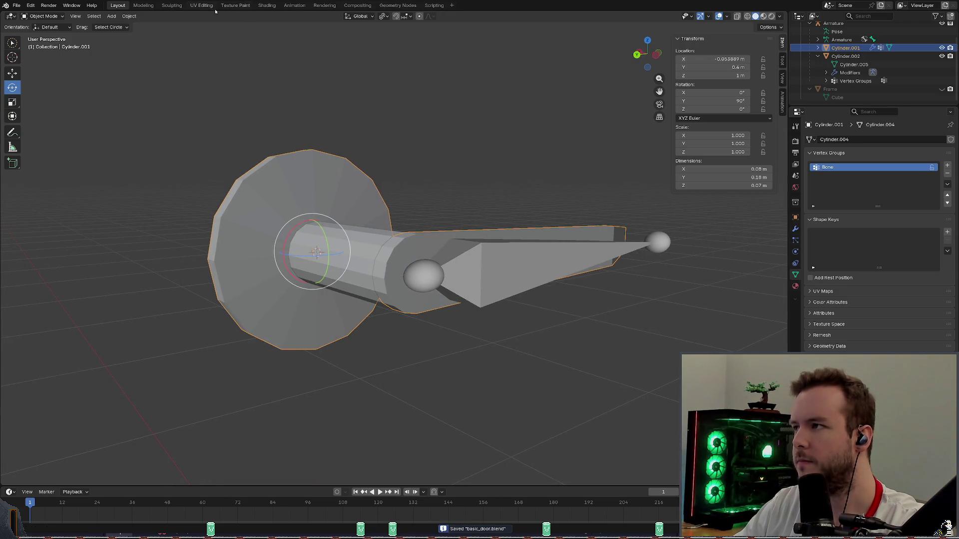
left_click(294, 6)
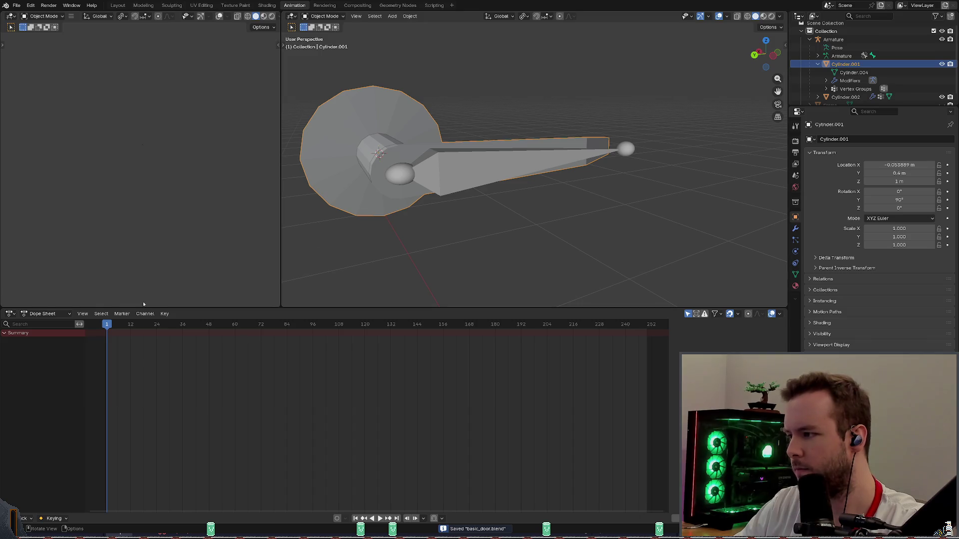
left_click(42, 314)
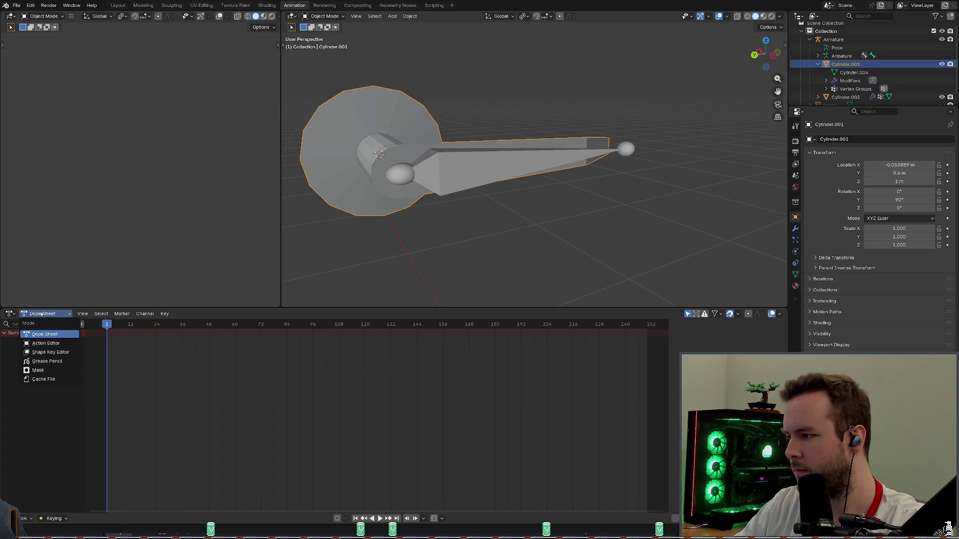
left_click(11, 314)
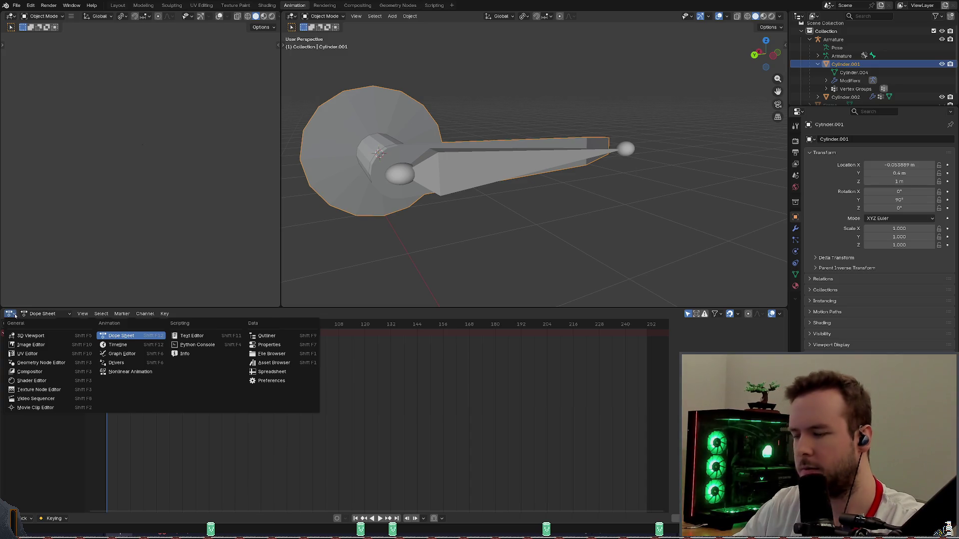
left_click(120, 335)
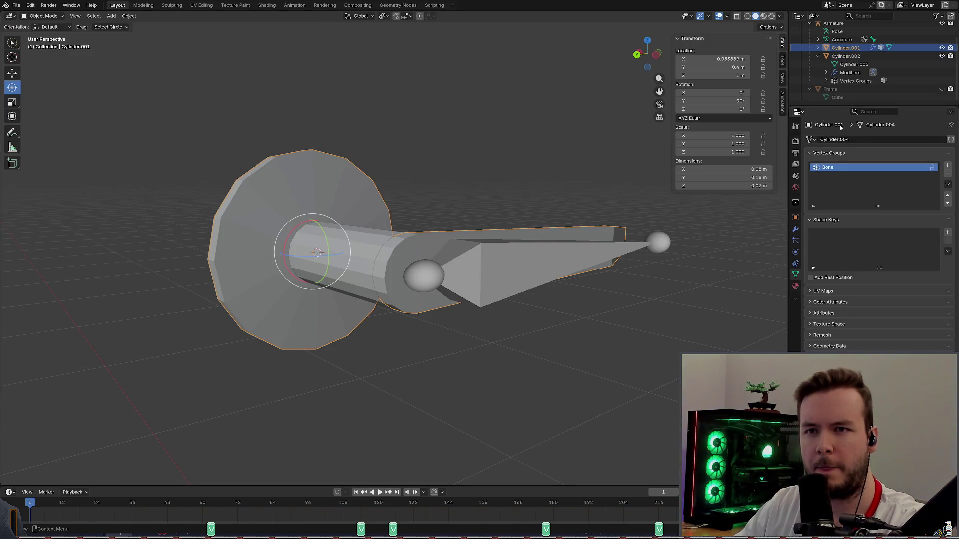
Unparent Cylinder.002 from the Armature in the Outliner and save the door file.
left_click(845, 57)
scroll(843, 60, "up", 2)
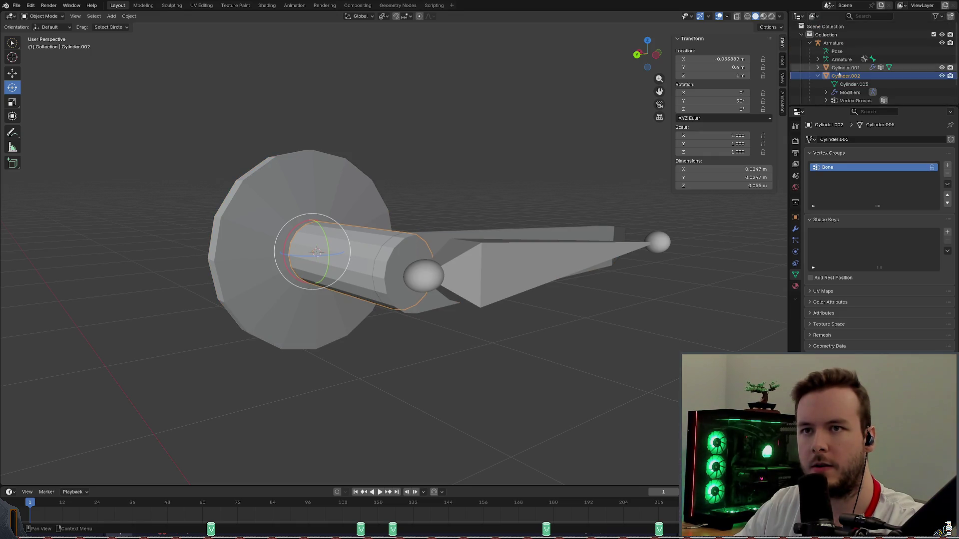
left_click(817, 76)
left_click(796, 237)
mouse_move(845, 75)
left_mouse_down()
mouse_move(836, 29)
mouse_move(828, 36)
left_mouse_up()
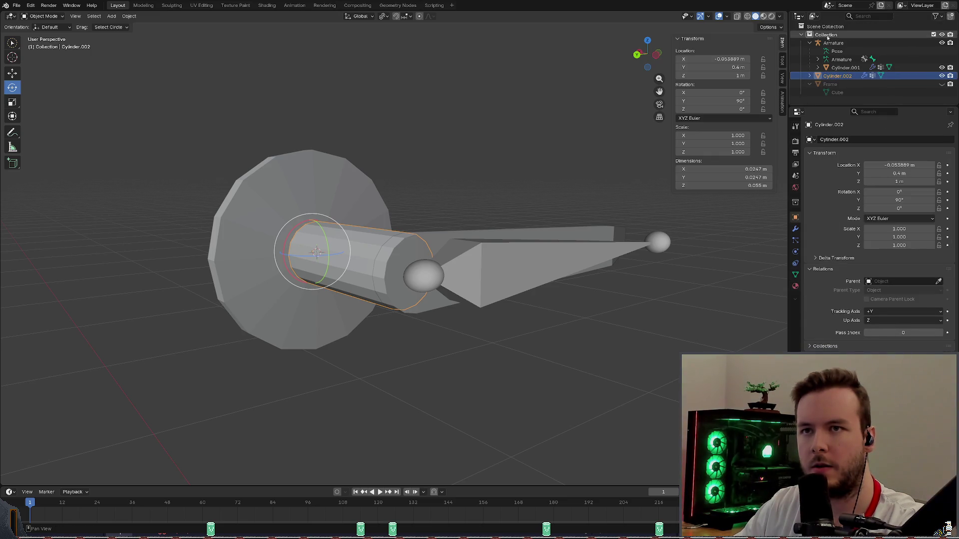
key("ctrl+s")
Select the armature and put it into Pose Mode.
left_click(480, 177)
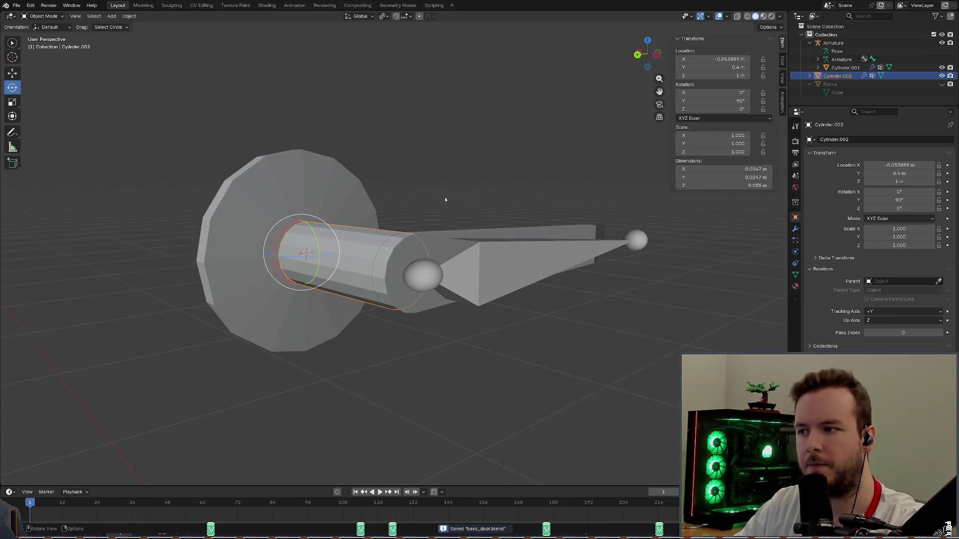
left_click(422, 278)
left_click(44, 15)
left_click(44, 43)
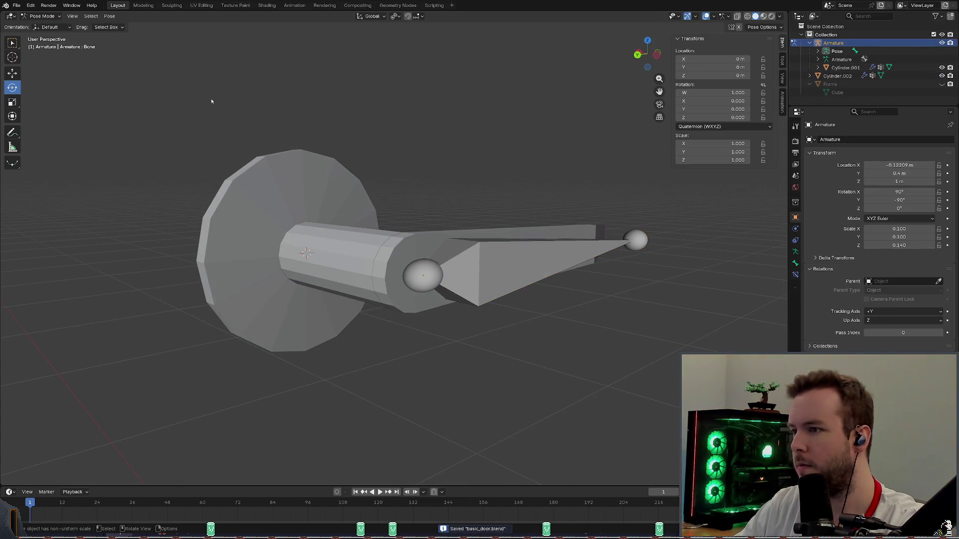
scroll(482, 226, "up", 2)
Test-rotate the handle bone, cancel back to rest and save the door file.
key("a")
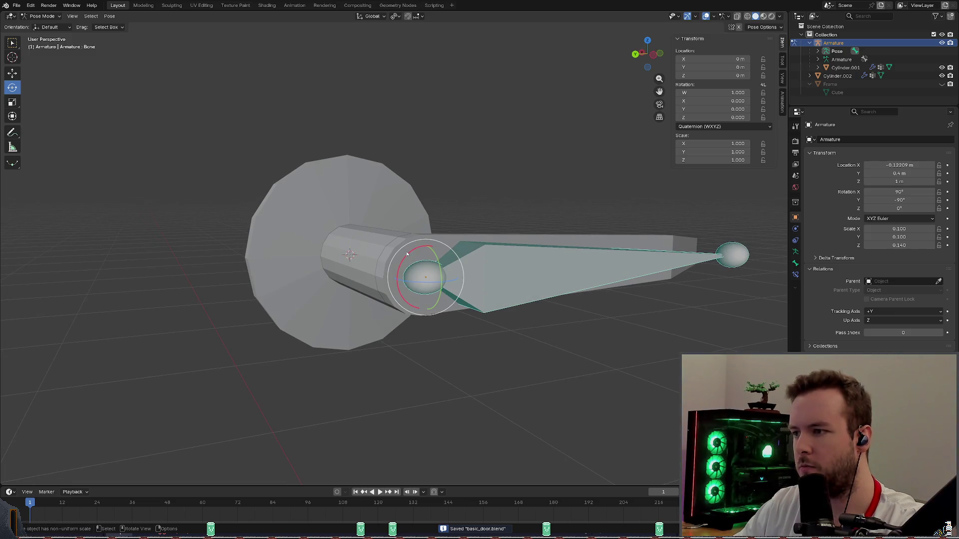
key("r")
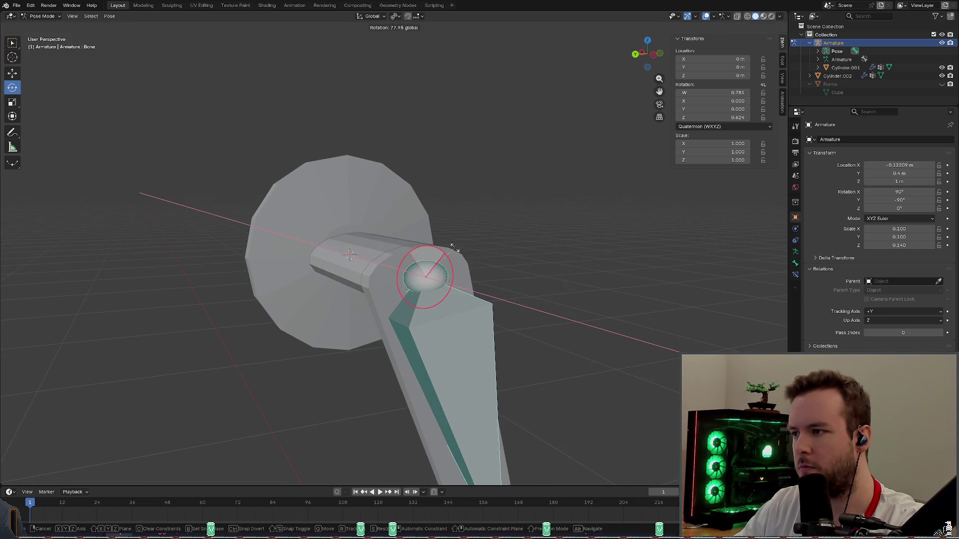
right_click(554, 182)
middle_click_drag(554, 182, 540, 188)
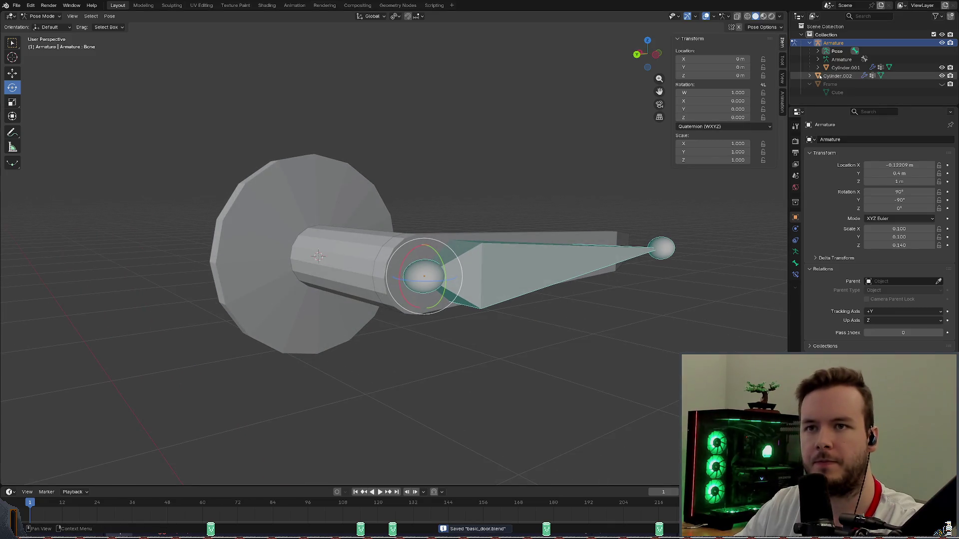
key("ctrl+s")
Expand Cylinder.002 in the Outliner and make its Bone vertex group active.
left_click(835, 75)
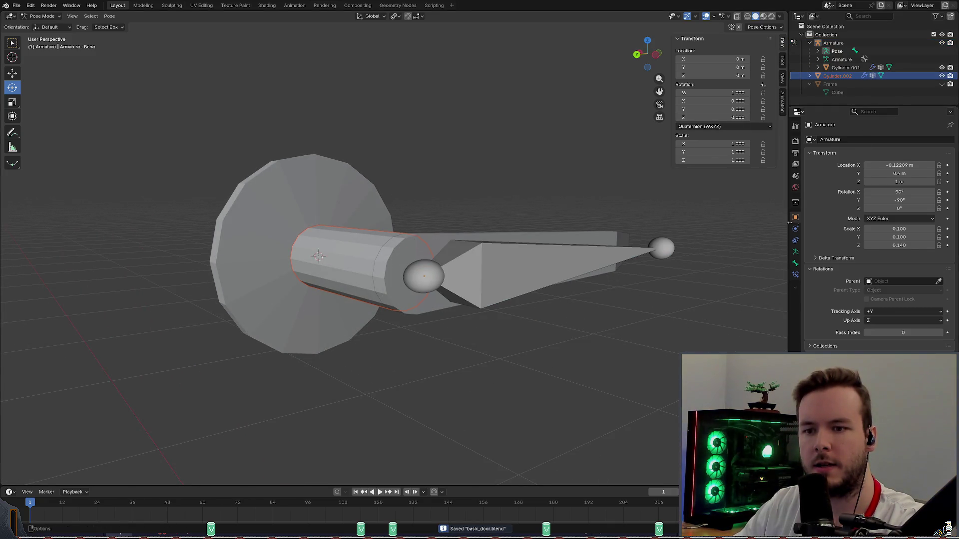
left_click(818, 75)
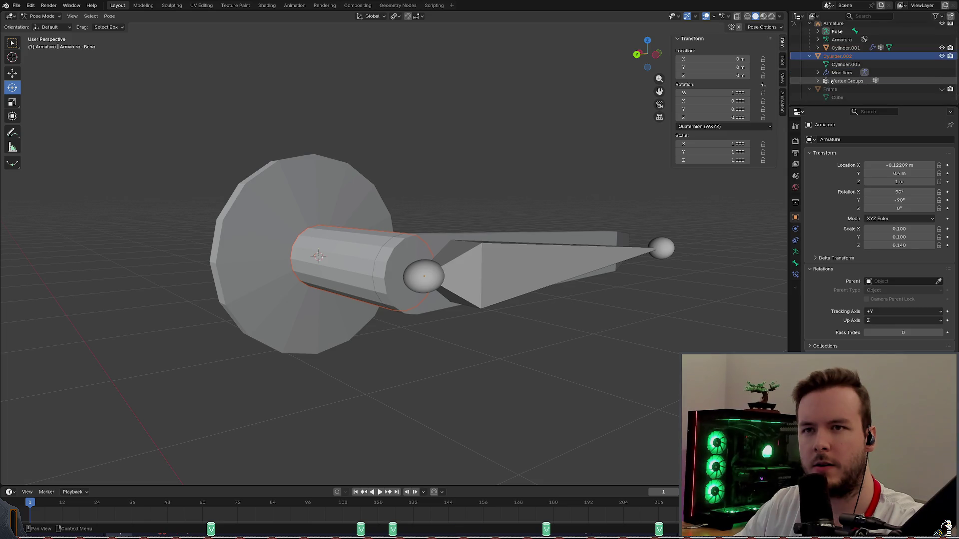
left_click(845, 89)
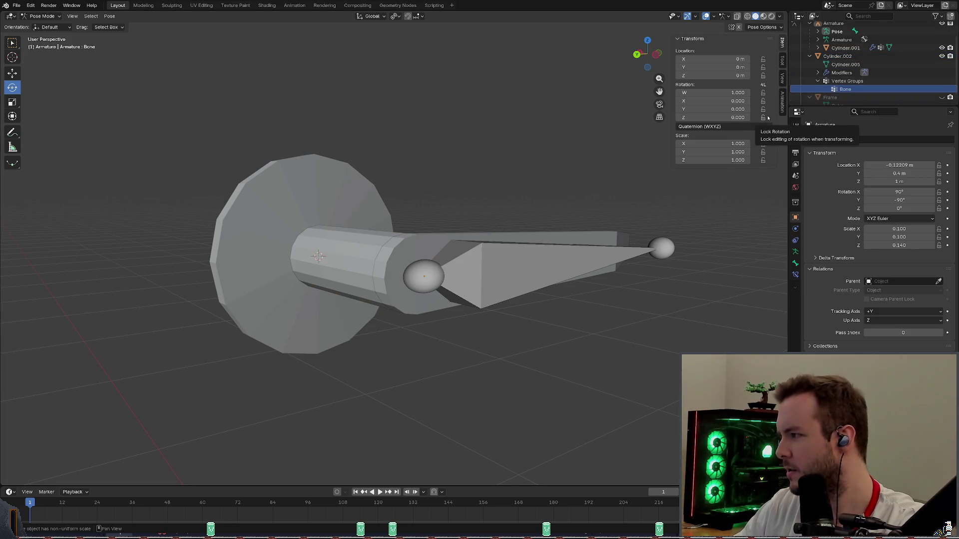
left_click(823, 258)
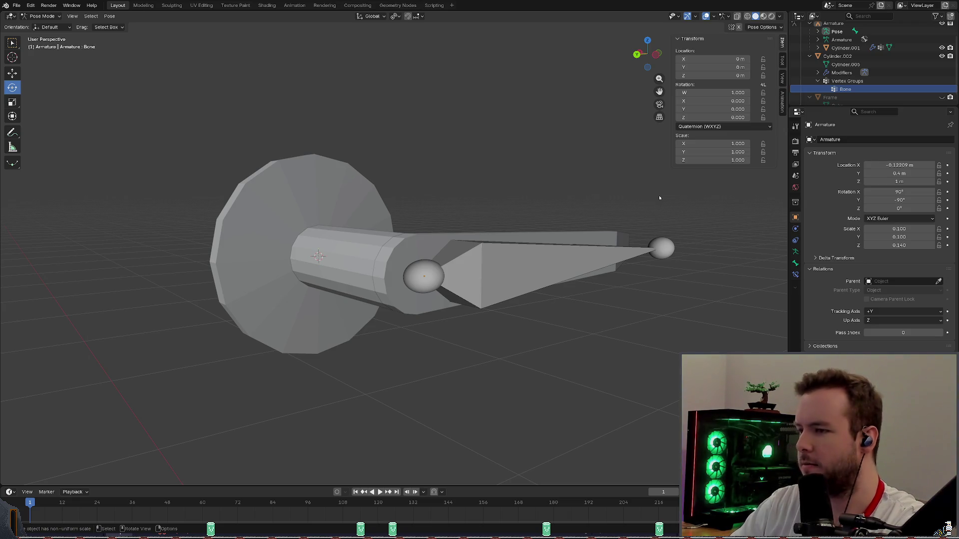
mouse_move(525, 181)
middle_mouse_down()
mouse_move(340, 151)
mouse_move(522, 193)
middle_mouse_up()
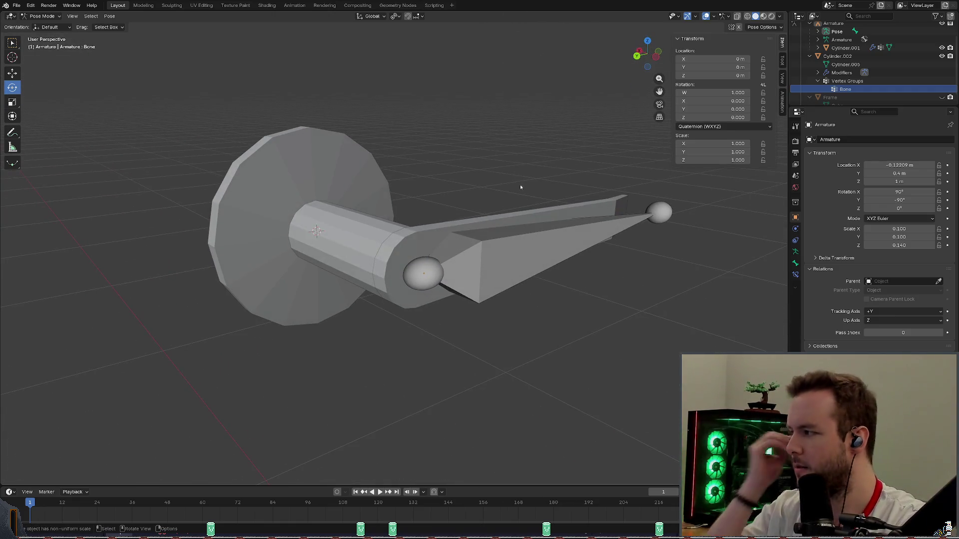
mouse_move(520, 184)
middle_mouse_down()
mouse_move(526, 174)
mouse_move(515, 188)
middle_mouse_up()
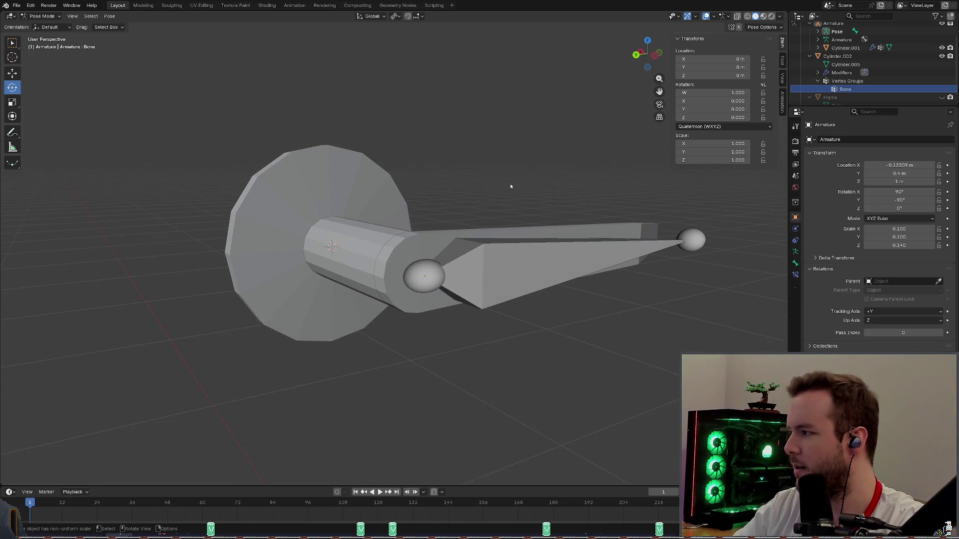
middle_click_drag(511, 186, 454, 190)
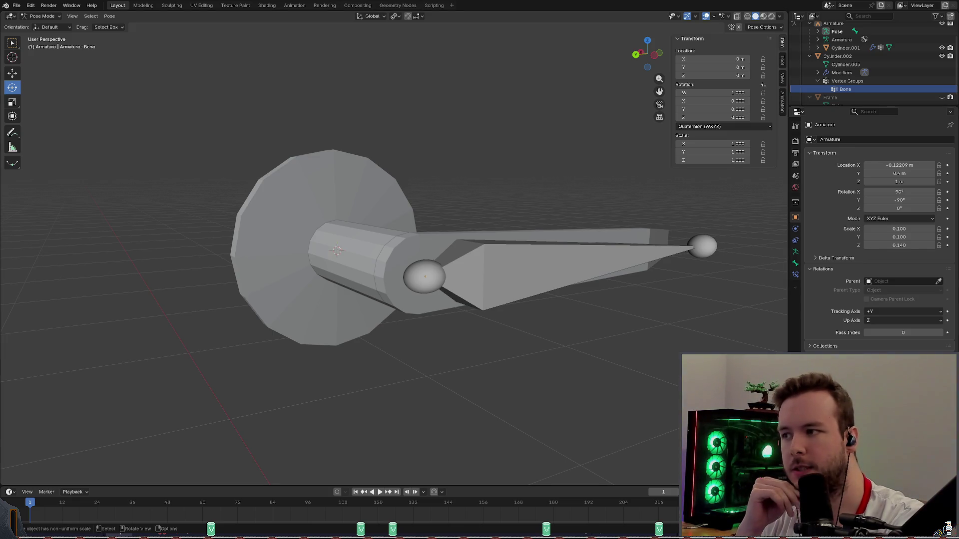
mouse_move(337, 250)
middle_mouse_down()
mouse_move(598, 226)
mouse_move(464, 229)
middle_mouse_up()
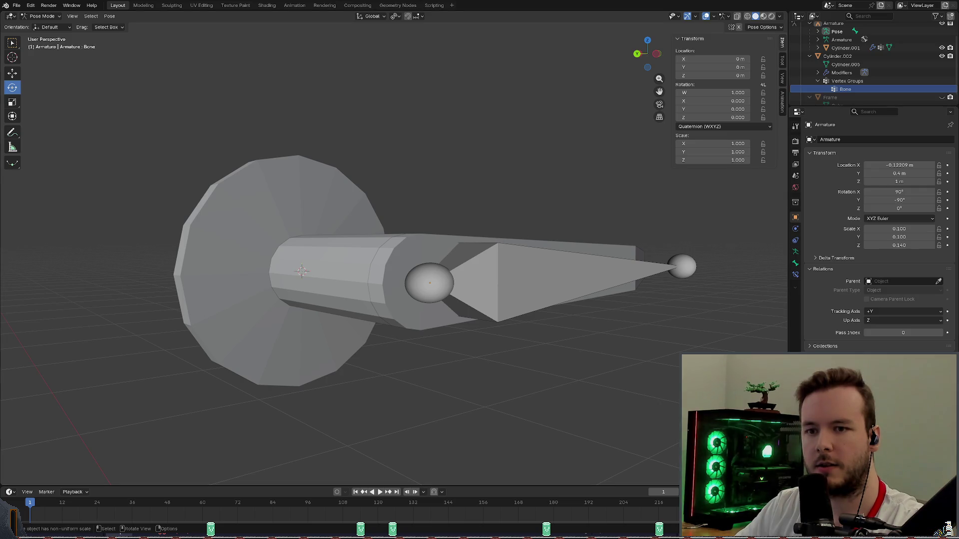
key("a")
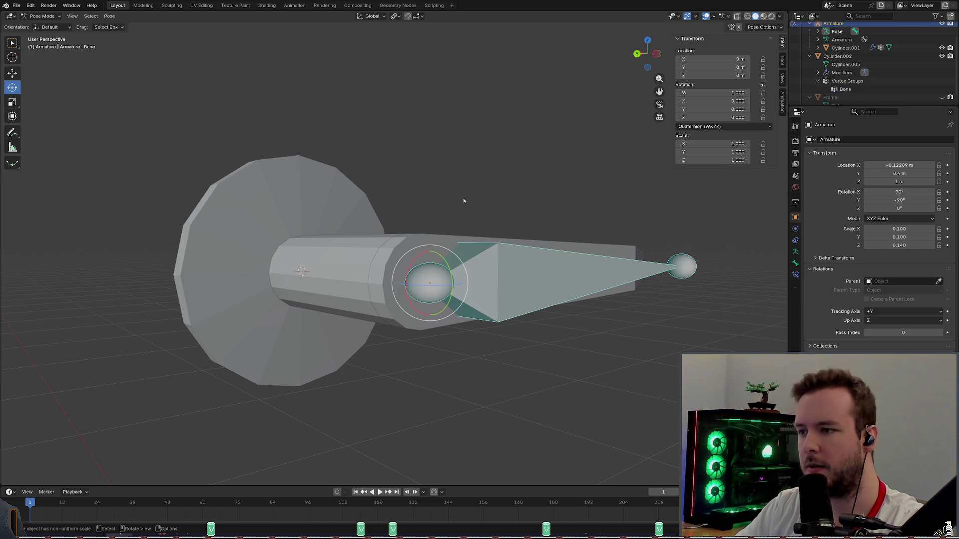
Pick the Cylinder.005 mesh data in the Outliner and bring up the Pose menu's bone collection actions.
middle_click_drag(458, 187, 460, 189)
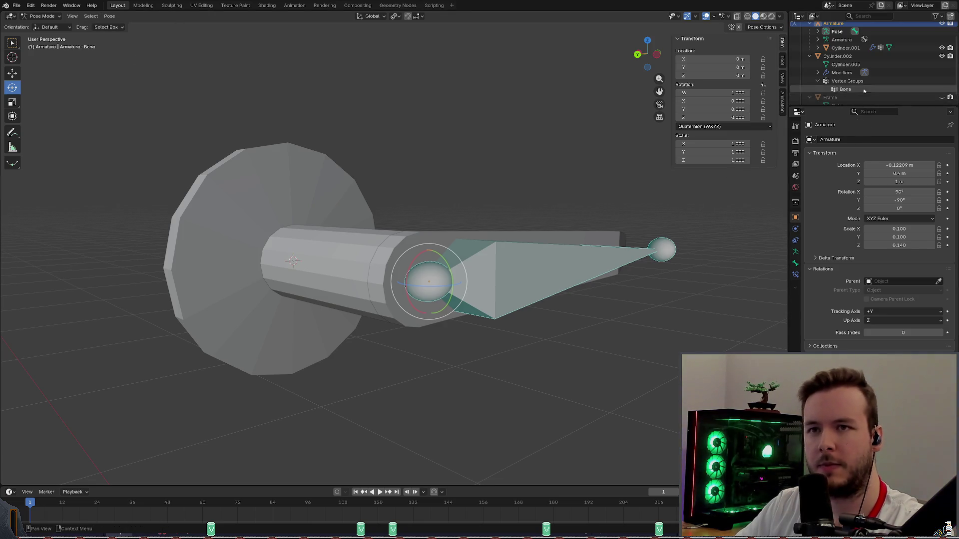
scroll(862, 68, "up", 2)
left_click(811, 75)
left_click(811, 76)
left_click(845, 85)
mouse_move(450, 224)
middle_mouse_down()
mouse_move(505, 178)
mouse_move(347, 155)
mouse_move(330, 162)
middle_mouse_up()
scroll(356, 156, "up", 3)
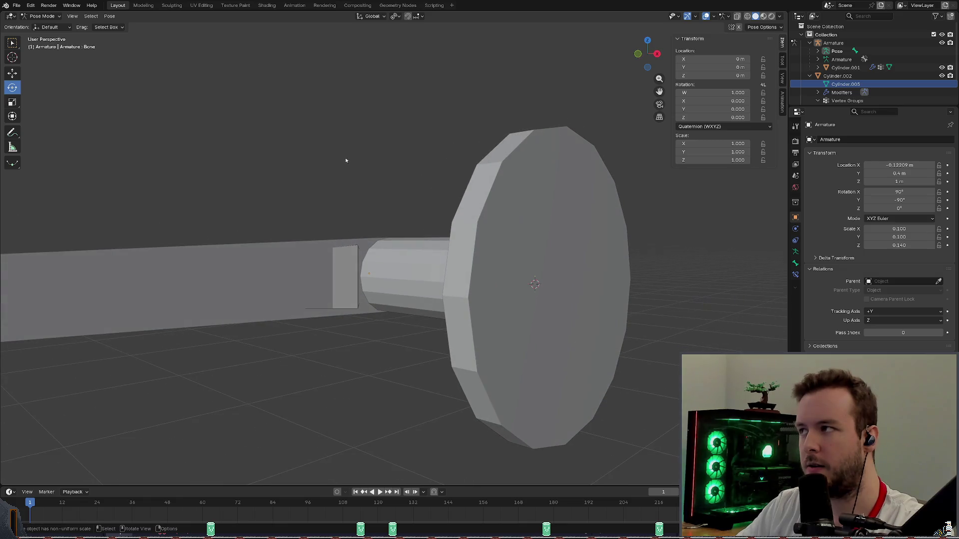
left_click(109, 15)
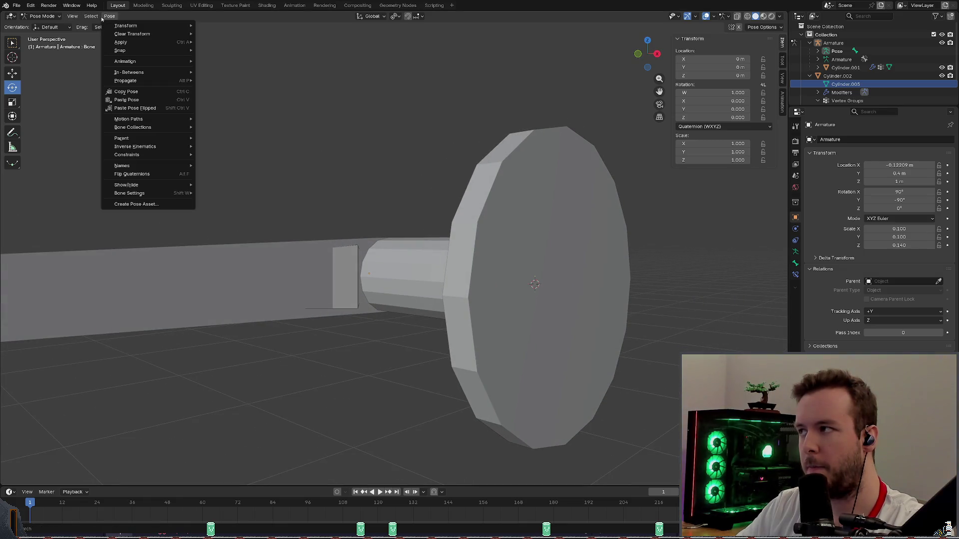
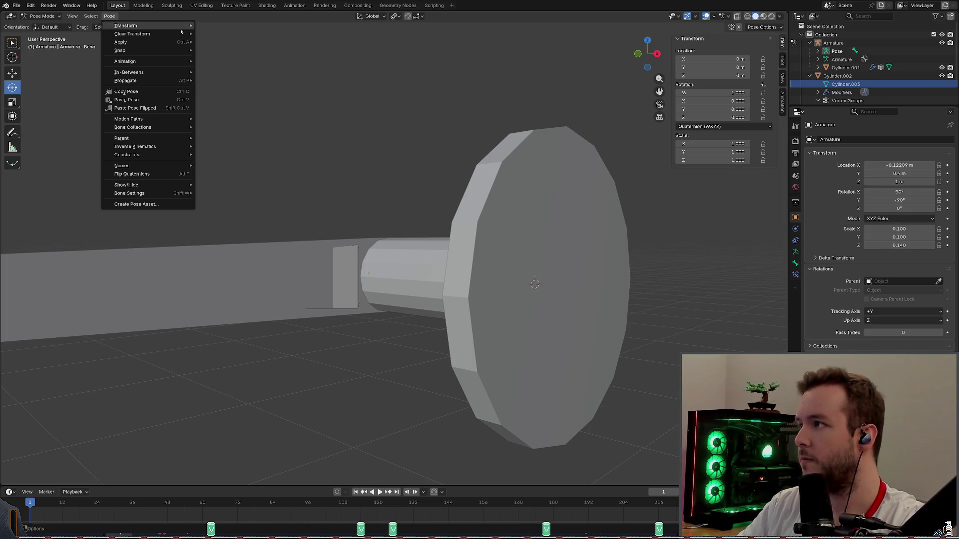
Save basic_door.blend from the File commands with Ctrl+S.
left_click(300, 225)
left_click(17, 5)
key("Escape")
key("ctrl+s")
left_click(16, 5)
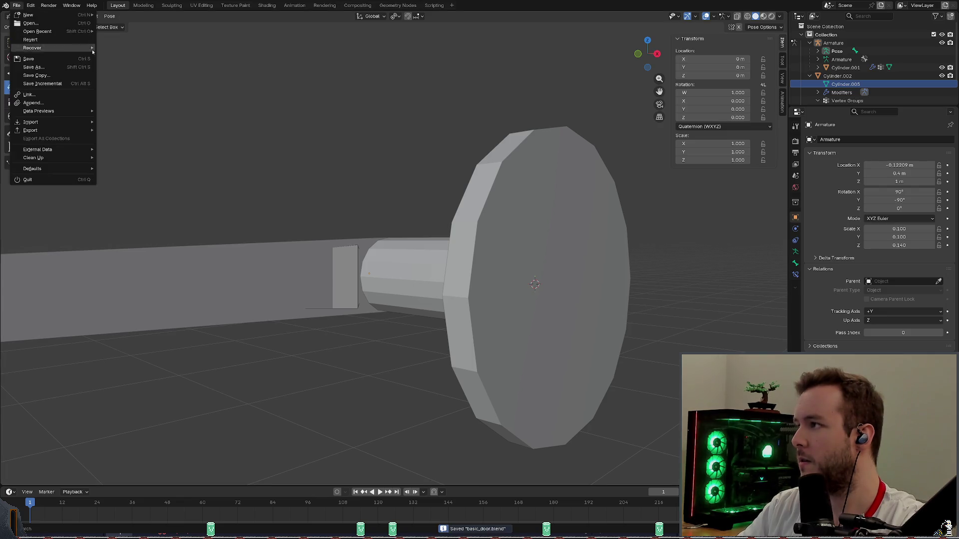
key("Escape")
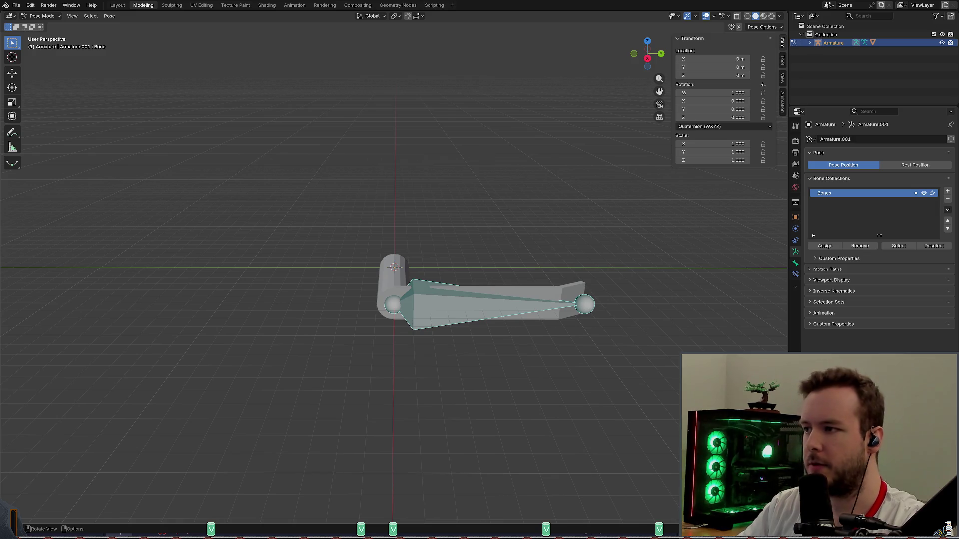
Select Armature.001 in the Outliner, expand it and show its object transform settings.
mouse_move(425, 249)
middle_mouse_down()
mouse_move(487, 225)
mouse_move(445, 203)
mouse_move(480, 218)
mouse_move(482, 243)
mouse_move(479, 213)
mouse_move(527, 226)
mouse_move(472, 217)
mouse_move(463, 205)
mouse_move(467, 214)
middle_mouse_up()
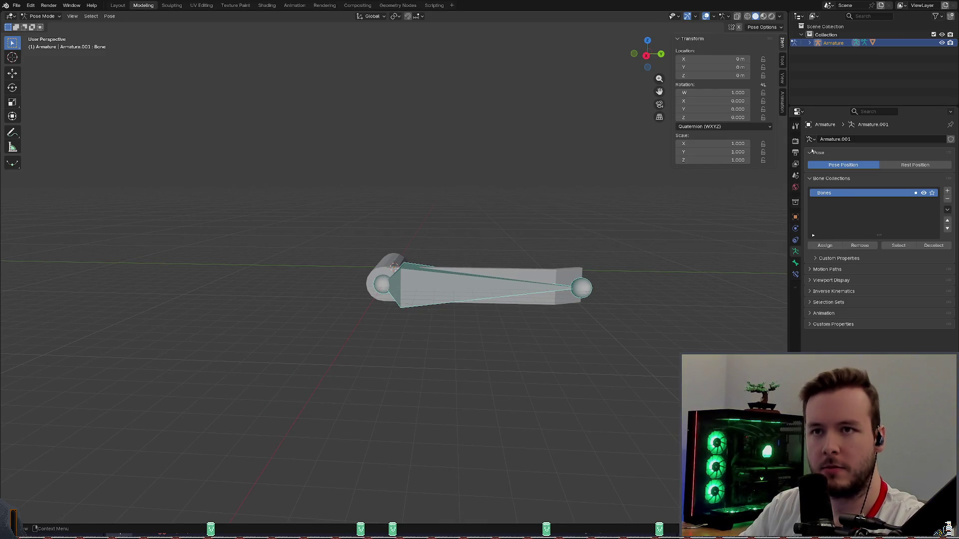
left_click(424, 291)
left_click(841, 60)
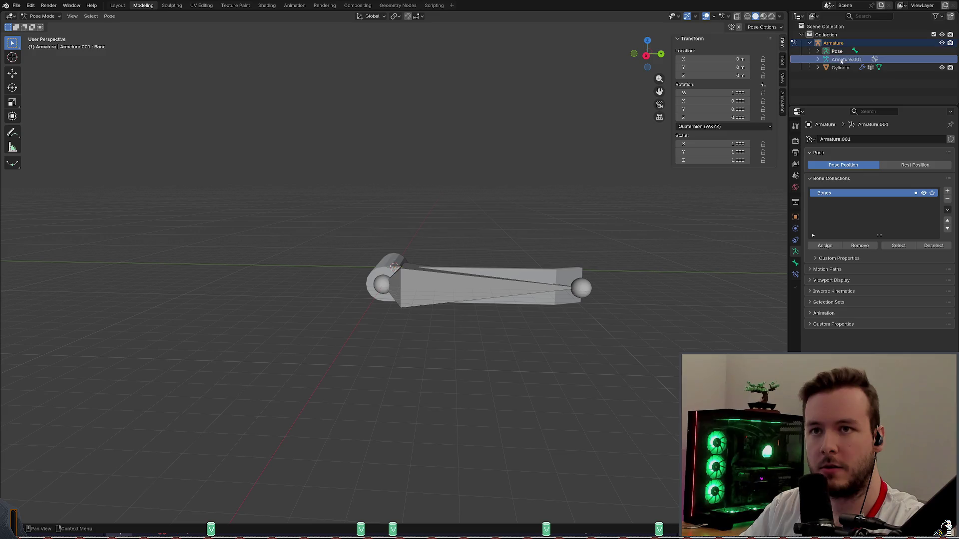
left_click(817, 58)
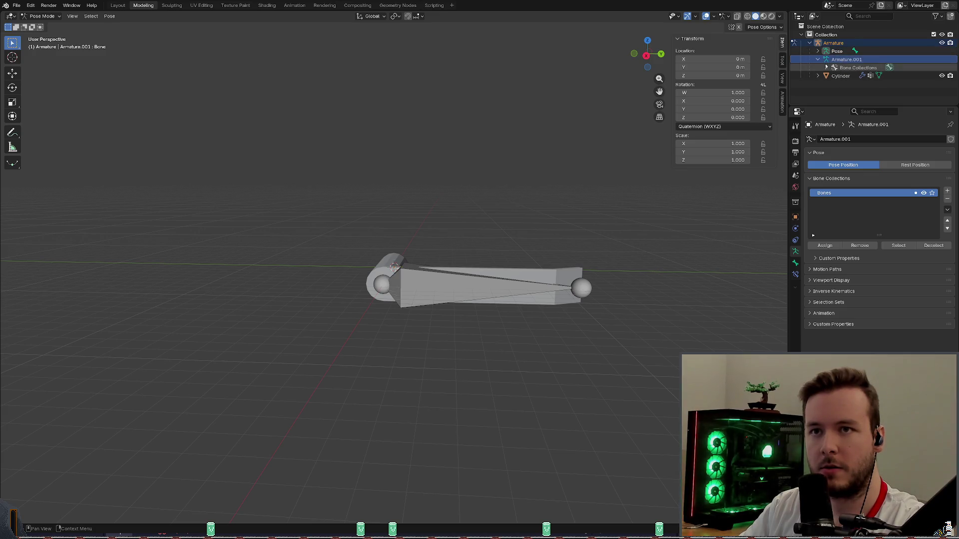
left_click(797, 218)
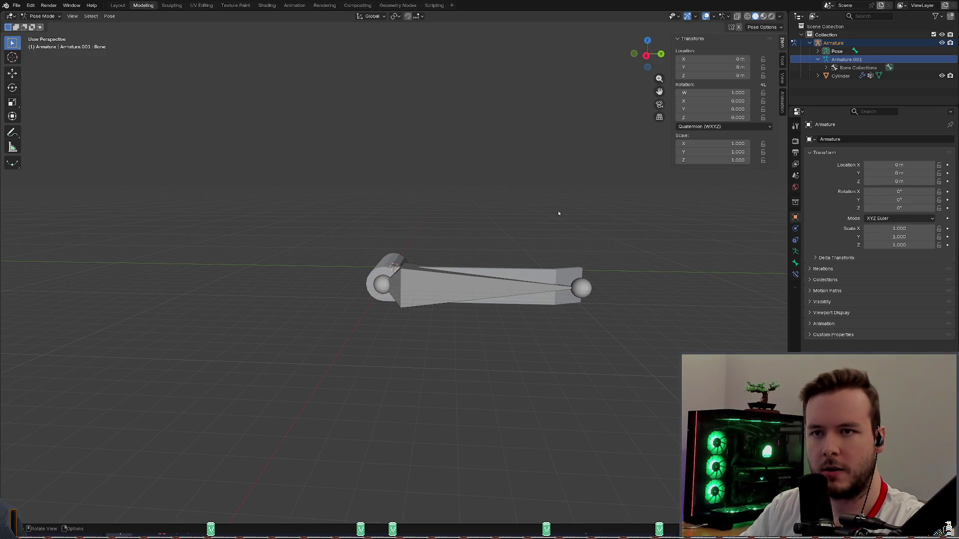
middle_click_drag(550, 214, 537, 212)
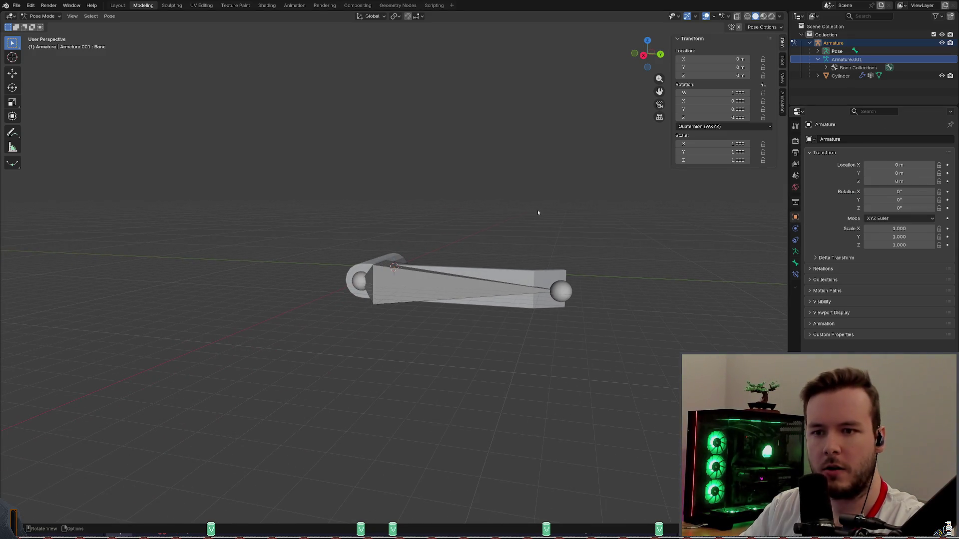
Test-rotate the handle bone about the global X axis and cancel without keeping it.
mouse_move(357, 179)
middle_mouse_down()
mouse_move(477, 237)
mouse_move(466, 222)
mouse_move(498, 213)
middle_mouse_up()
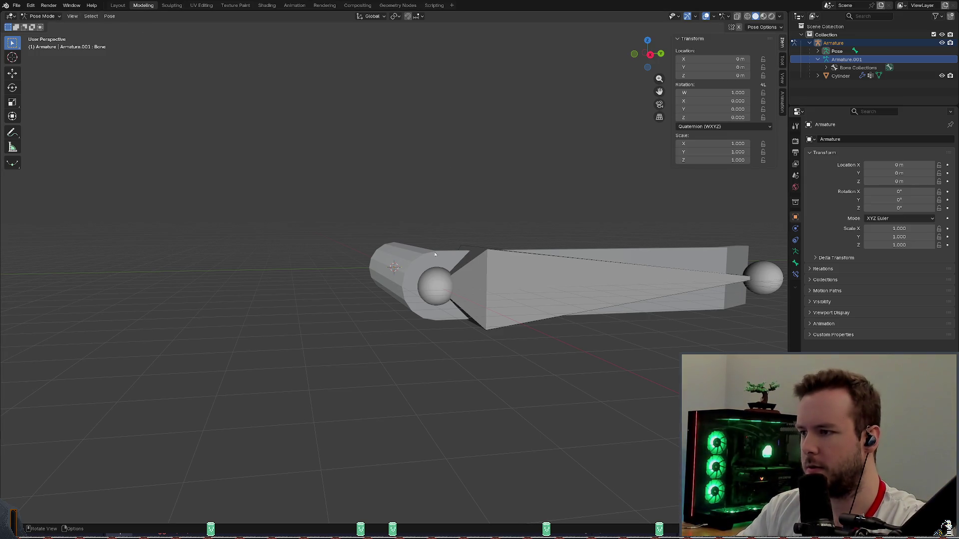
left_click(504, 253)
key("r")
key("x")
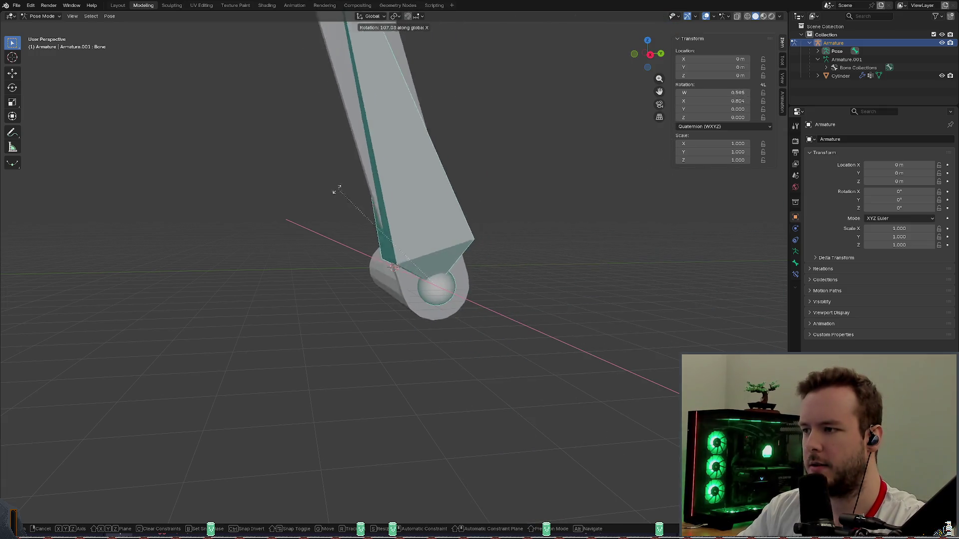
right_click(478, 299)
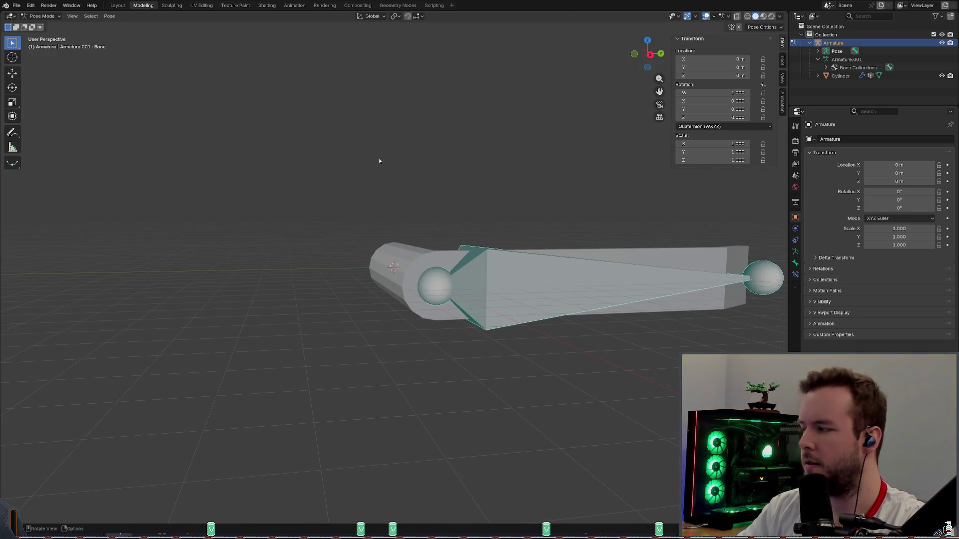
Deselect the bone and bring up the recently opened files list.
left_click(260, 127)
left_click(16, 5)
mouse_move(37, 31)
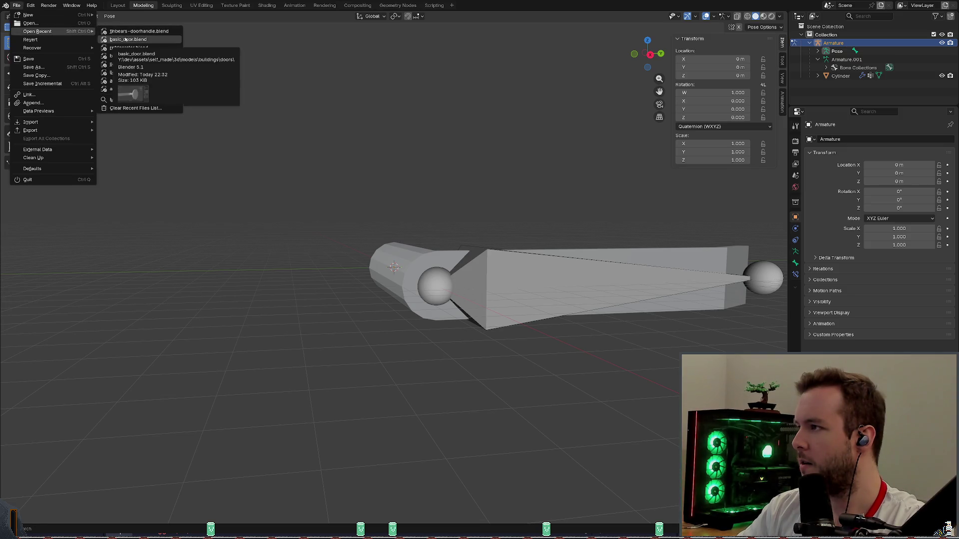
Reopen basic_door.blend without saving the handle file, select the armature and return to Object Mode.
left_click(126, 39)
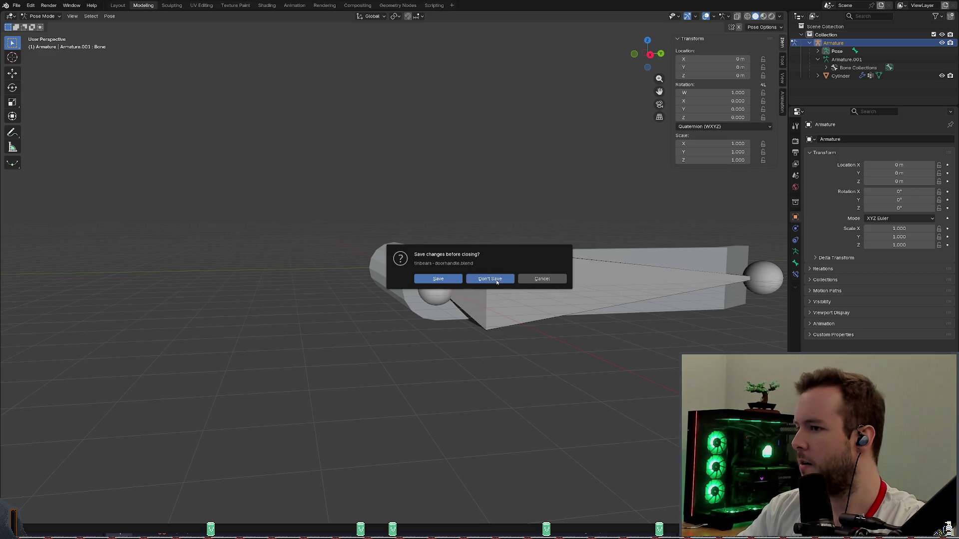
left_click(493, 278)
scroll(532, 260, "down", 4)
left_click(532, 260)
scroll(525, 263, "down", 1)
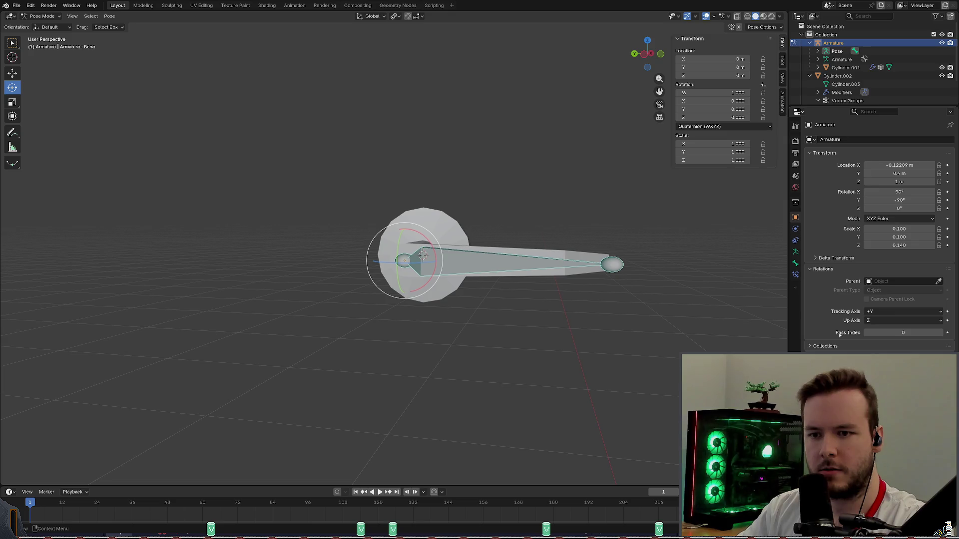
scroll(539, 230, "up", 1)
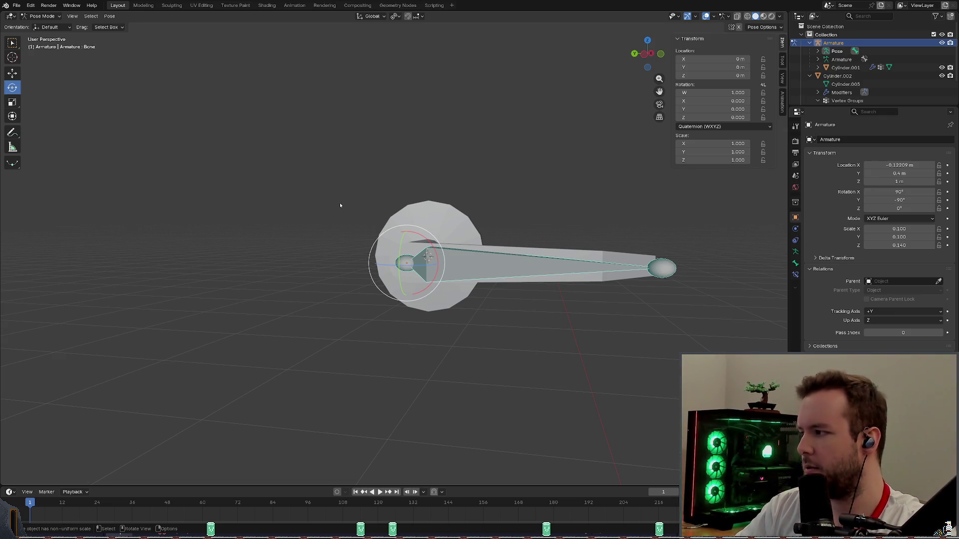
key("ctrl+Tab")
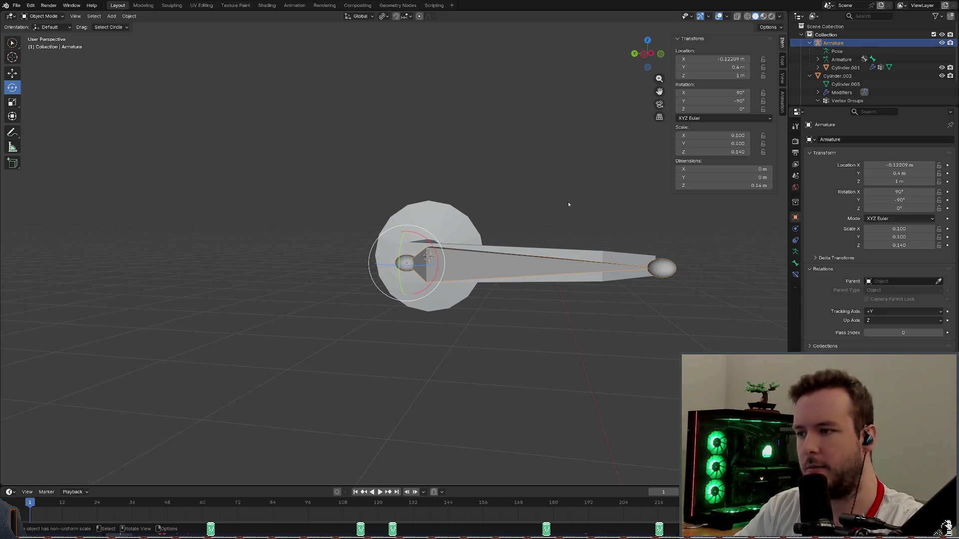
double_click(898, 229)
type("1")
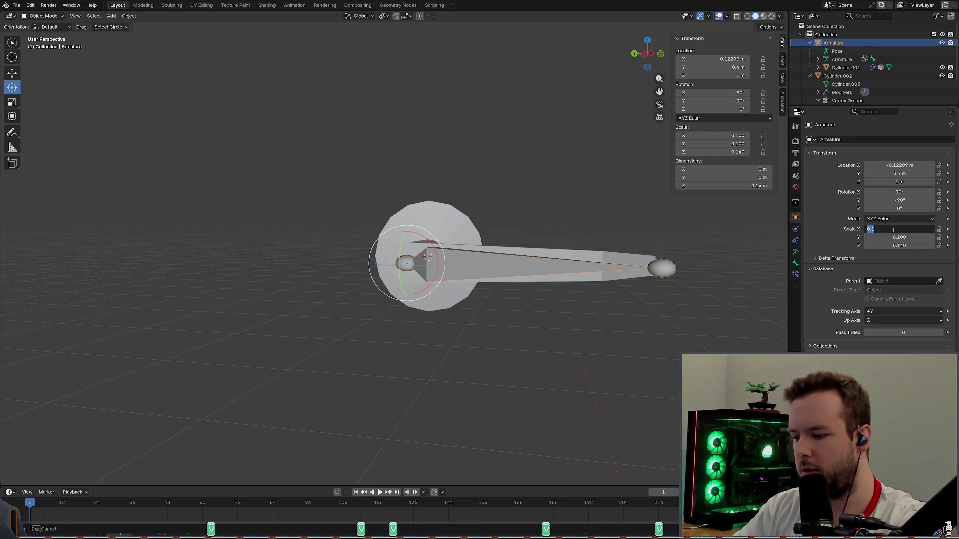
key("Tab")
type("1")
key("Tab")
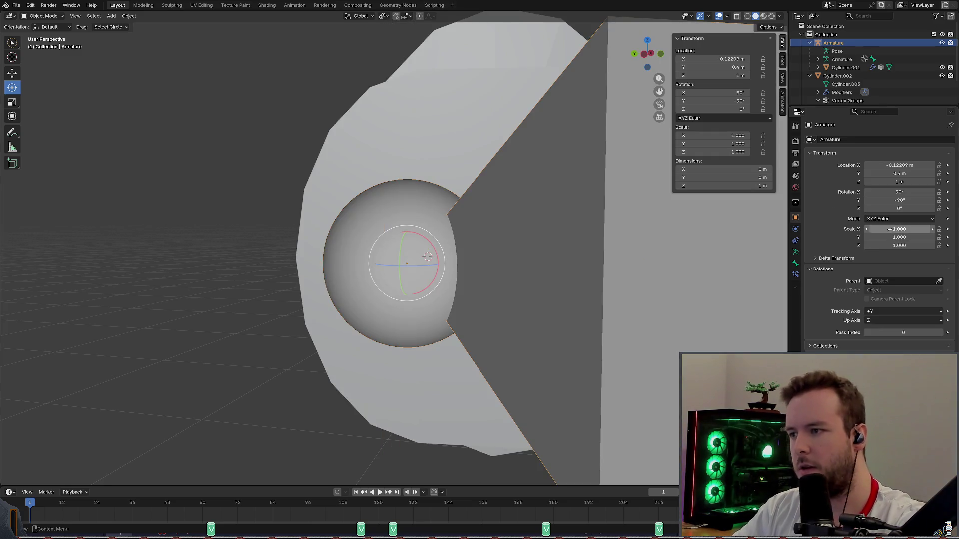
type("1")
key("Return")
scroll(563, 208, "down", 5)
scroll(562, 208, "up", 4)
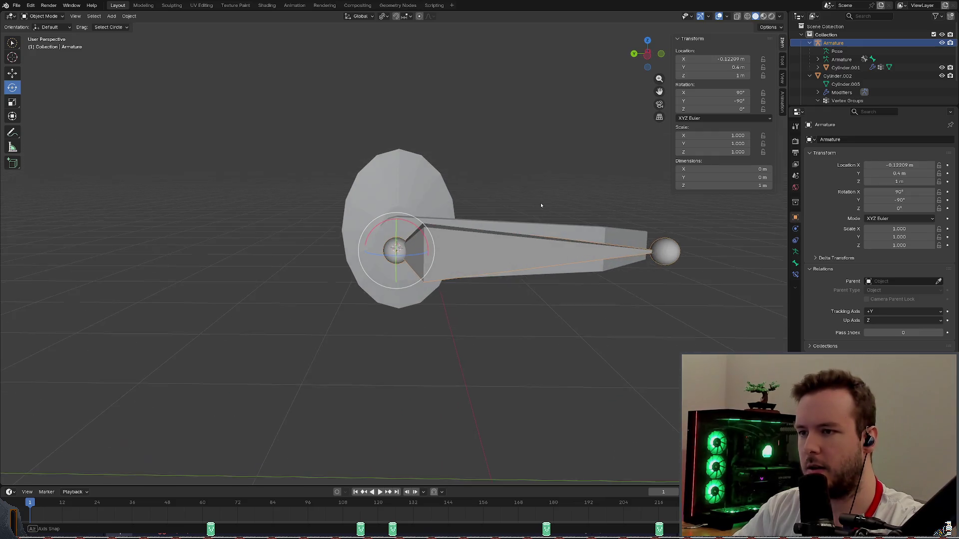
mouse_move(540, 203)
middle_mouse_down()
mouse_move(578, 192)
mouse_move(550, 184)
middle_mouse_up()
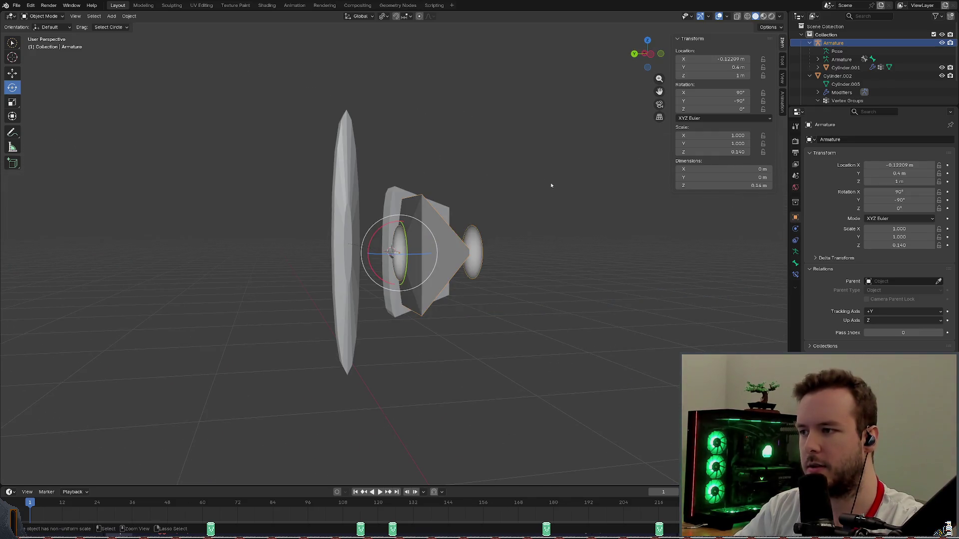
key("ctrl+z")
scroll(449, 247, "up", 8)
mouse_move(450, 247)
middle_mouse_down()
mouse_move(422, 204)
mouse_move(441, 210)
middle_mouse_up()
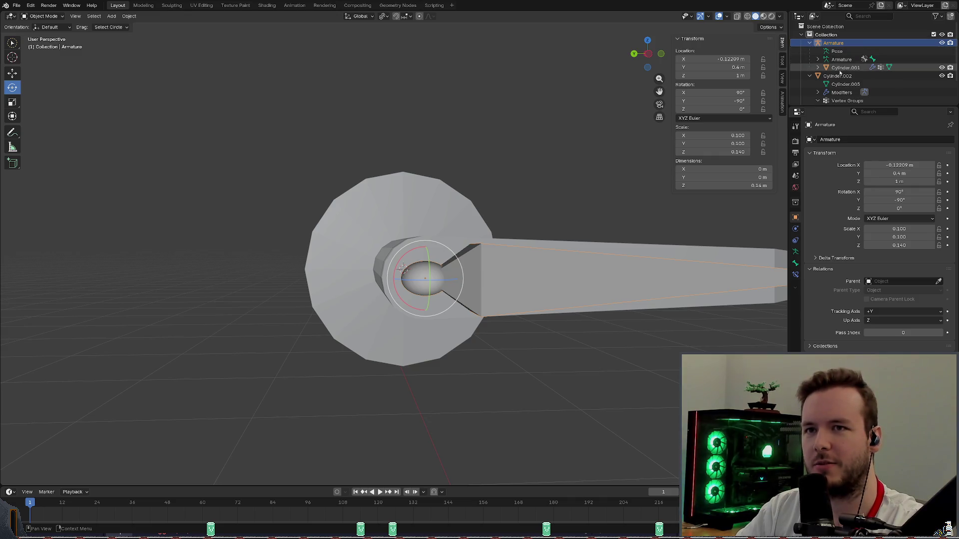
Move Cylinder.001 out from under the Armature in the Outliner and delete the armature.
left_click(837, 76)
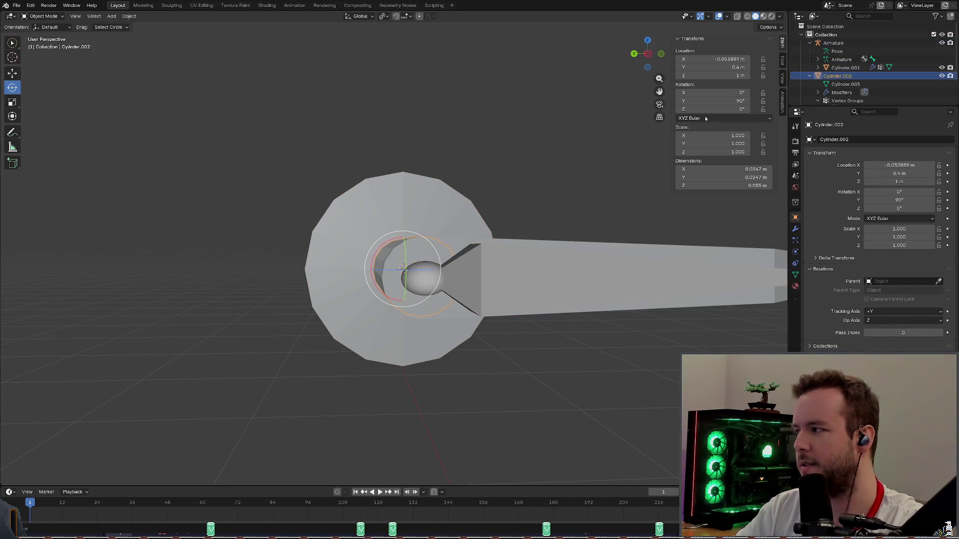
left_click(846, 68)
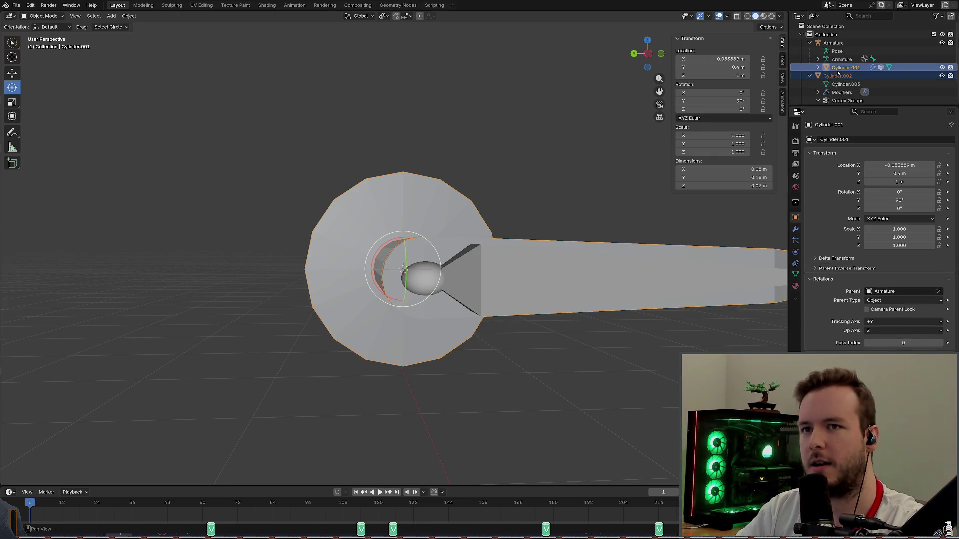
left_click_drag(839, 68, 832, 35)
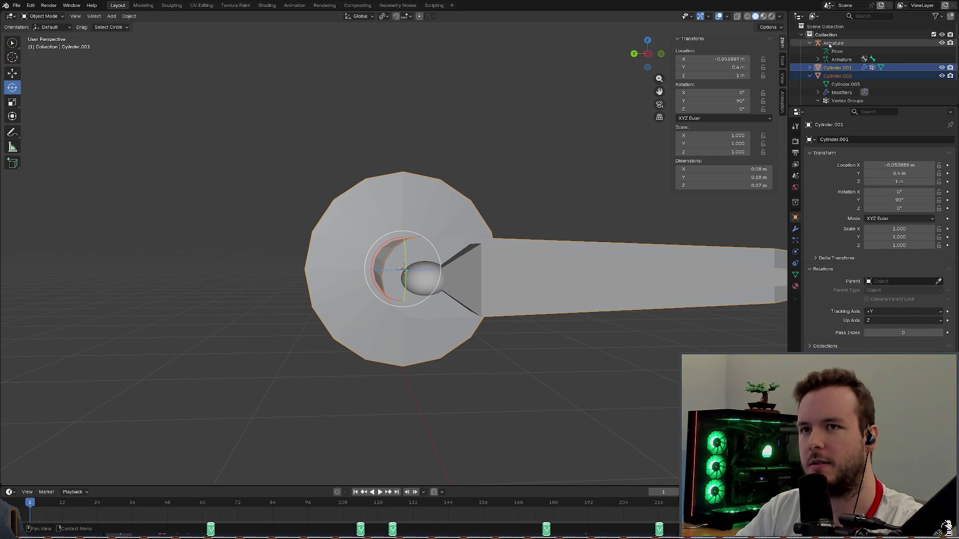
left_click(833, 43)
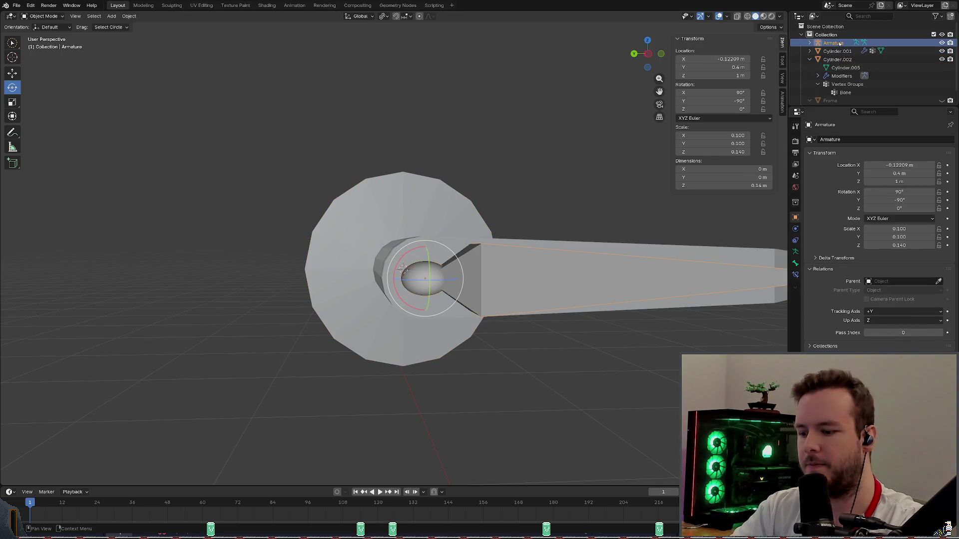
key("Delete")
Select both handle cylinders, Cylinder.002 and the large disk, and bring up their object actions.
mouse_move(584, 149)
middle_mouse_down()
mouse_move(617, 120)
mouse_move(563, 126)
middle_mouse_up()
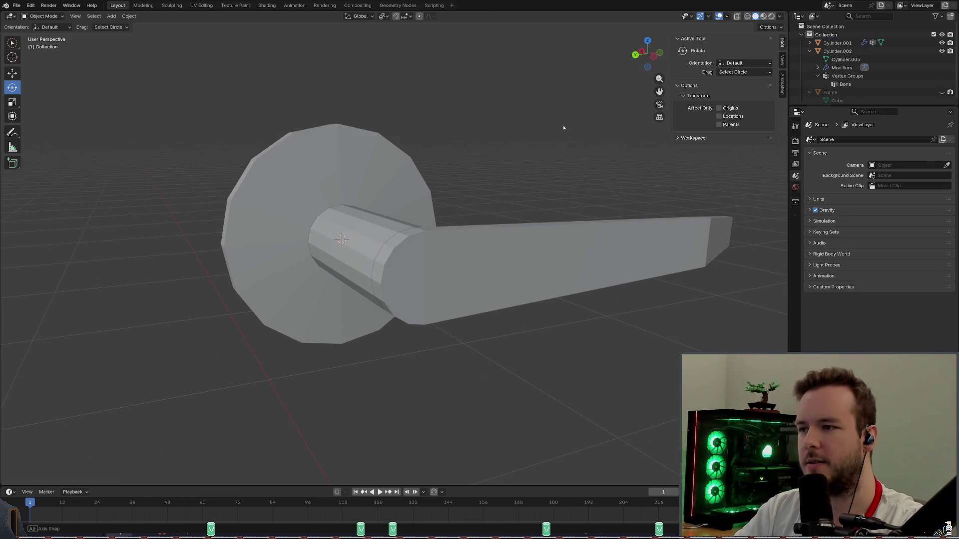
left_click(826, 35)
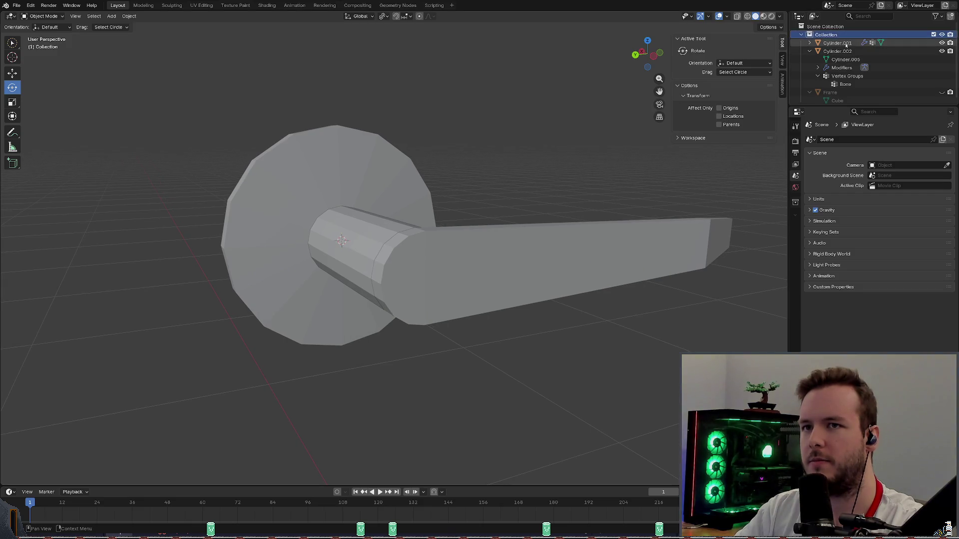
middle_click_drag(584, 113, 616, 90)
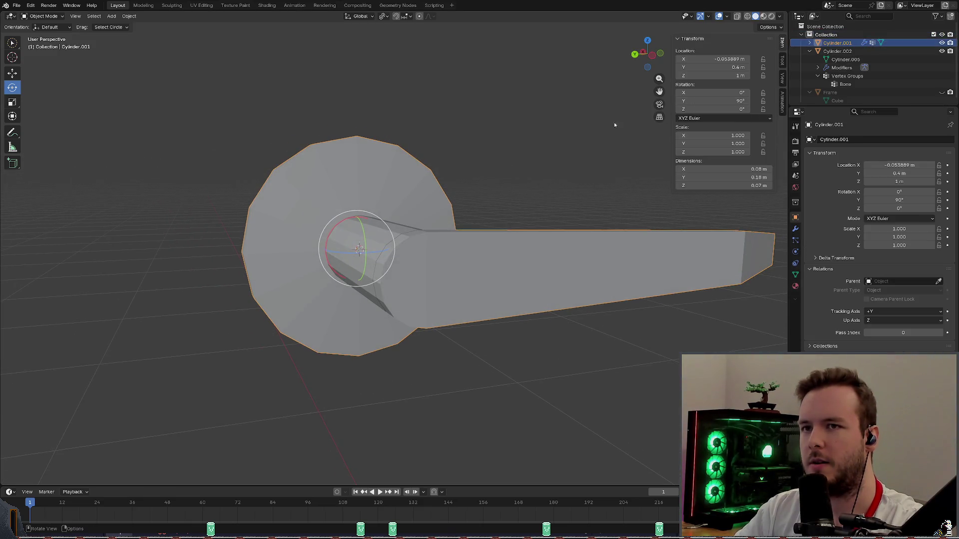
mouse_move(570, 129)
middle_mouse_down()
mouse_move(514, 121)
mouse_move(435, 184)
middle_mouse_up()
left_click(391, 255)
scroll(391, 255, "up", 2)
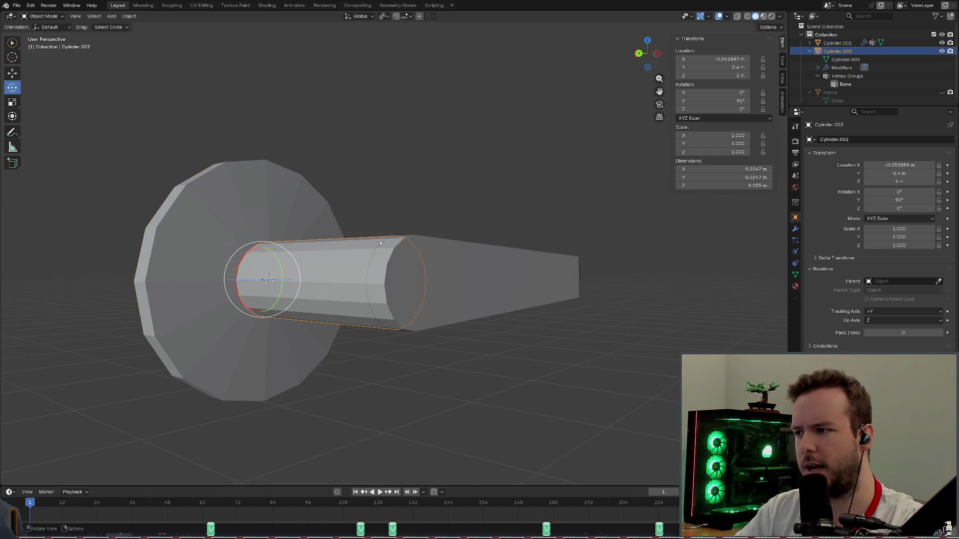
left_click(284, 210, "shift")
right_click(285, 210)
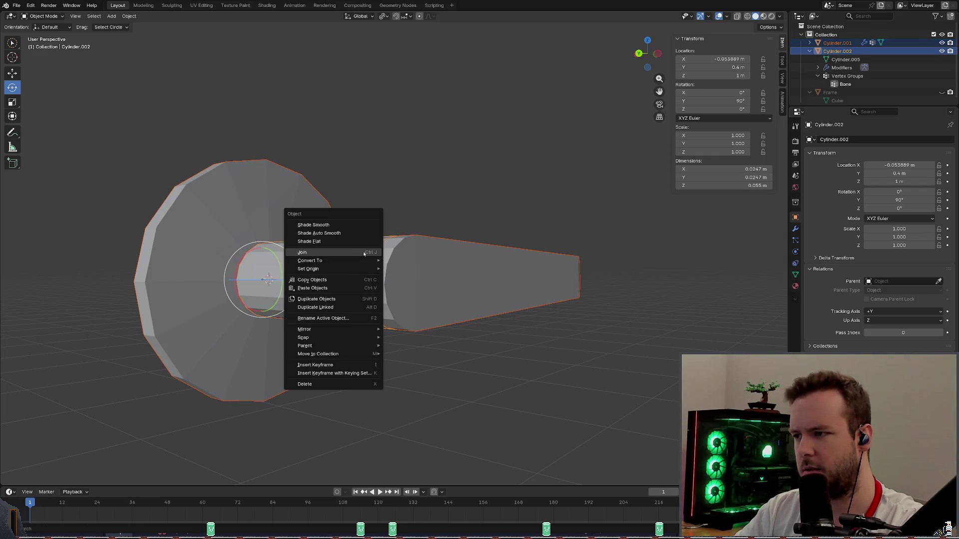
Join the selected cylinders into one Cylinder.002 object and save basic_door.blend.
left_click(363, 254)
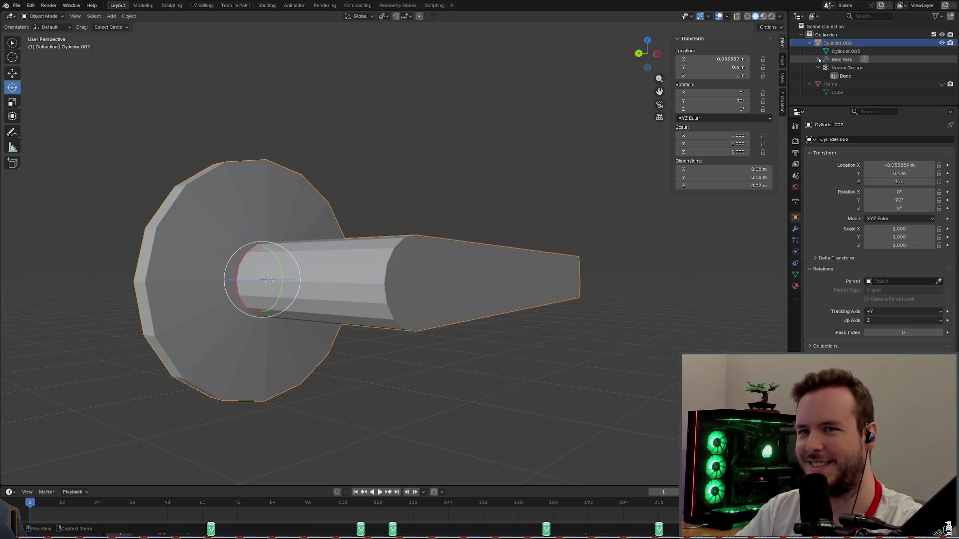
mouse_move(422, 137)
middle_mouse_down()
mouse_move(500, 141)
mouse_move(441, 134)
middle_mouse_up()
left_click(463, 142)
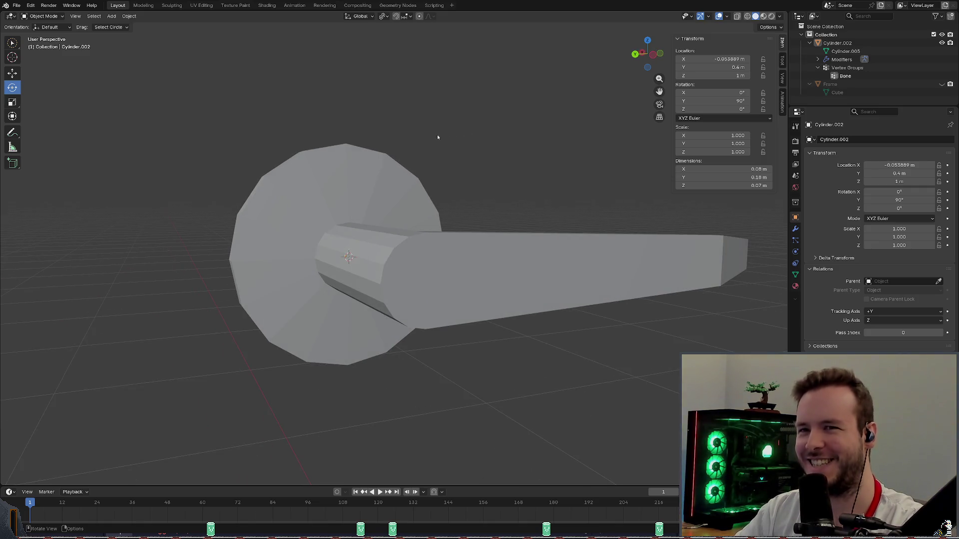
key("ctrl+s")
Look over the joined handle from a few angles and select Cylinder.002.
mouse_move(494, 142)
middle_mouse_down()
mouse_move(447, 191)
mouse_move(495, 187)
middle_mouse_up()
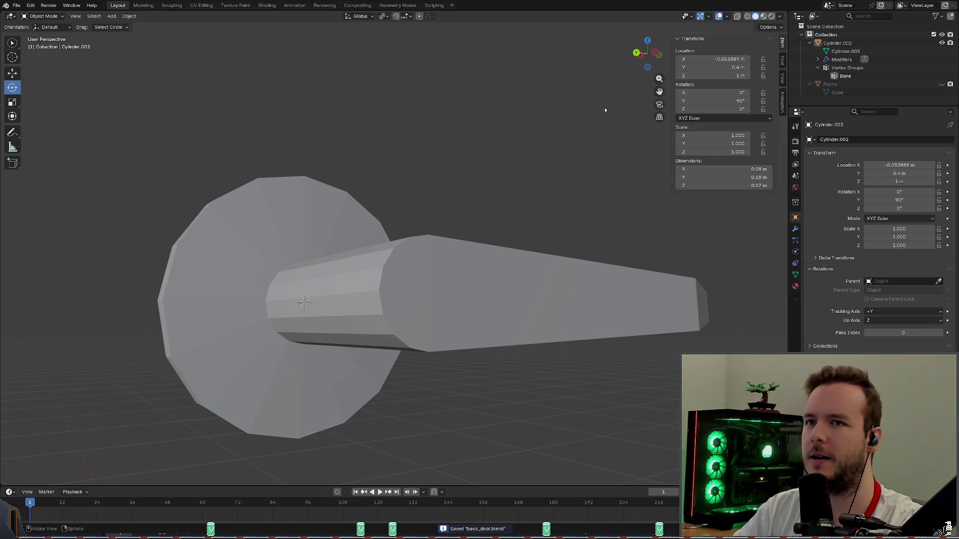
middle_click_drag(617, 109, 588, 140)
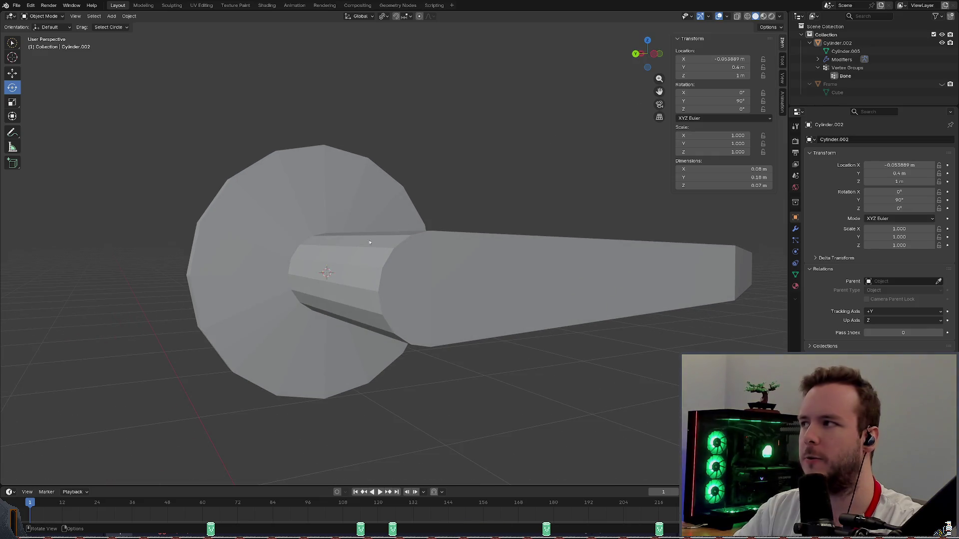
left_click(324, 238)
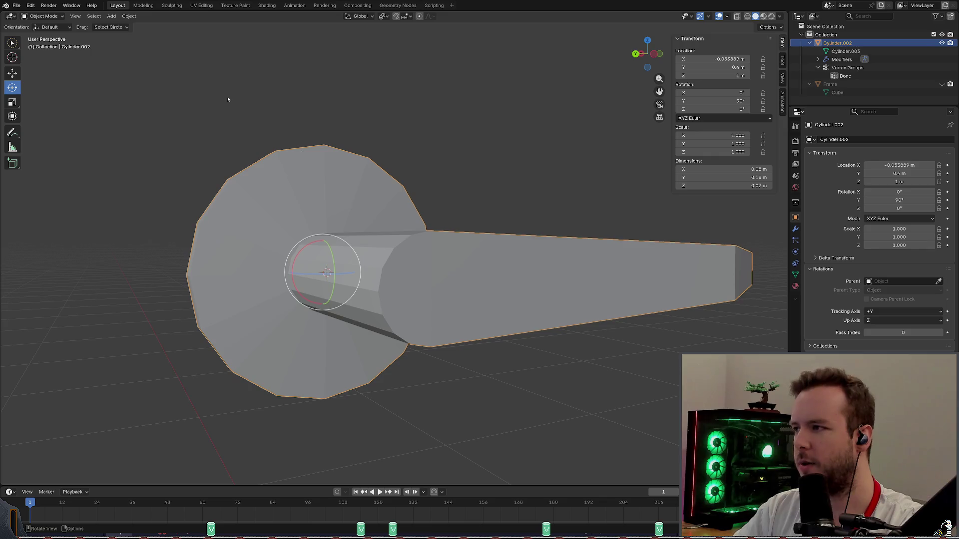
Clear the selection and reselect the door handle before adding a new object.
left_click(112, 16)
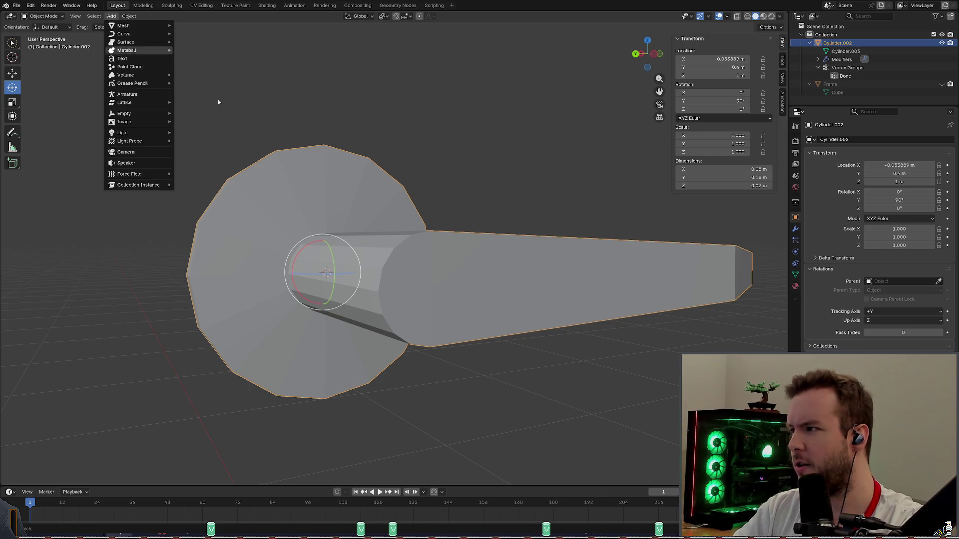
right_click(324, 239)
left_click(324, 228)
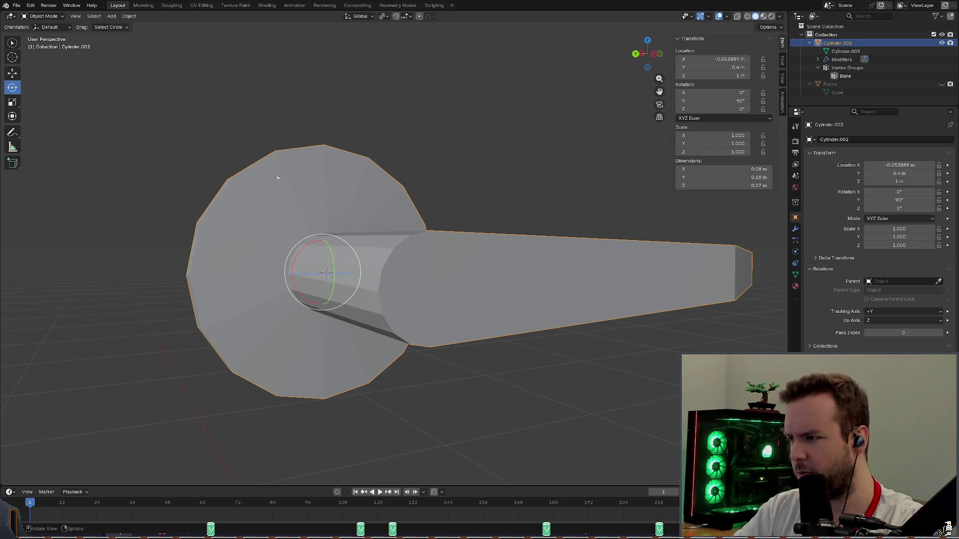
key("alt+a")
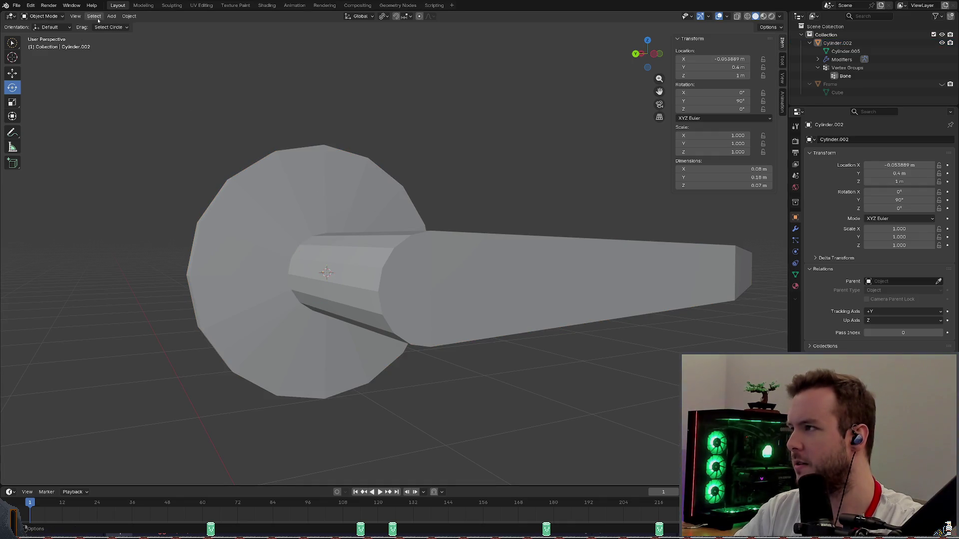
left_click(95, 16)
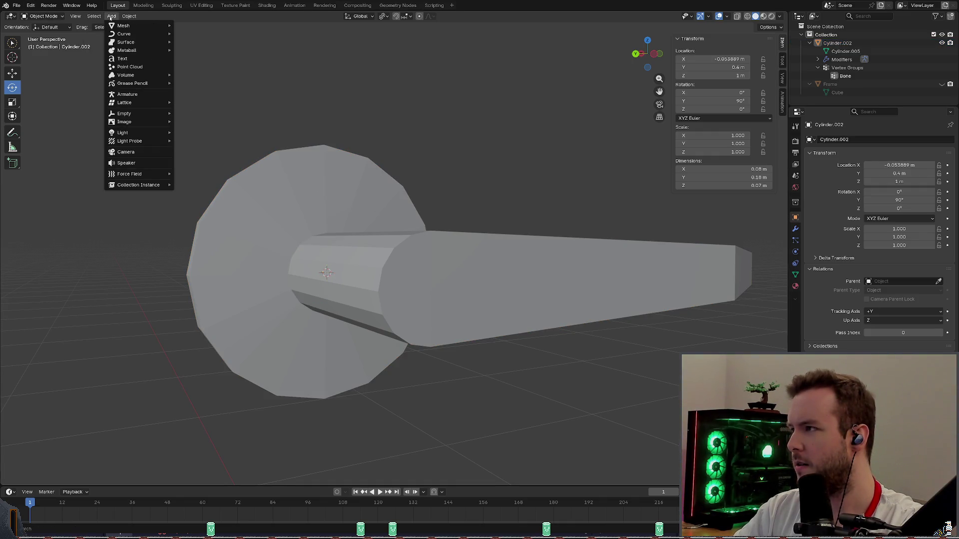
key("Escape")
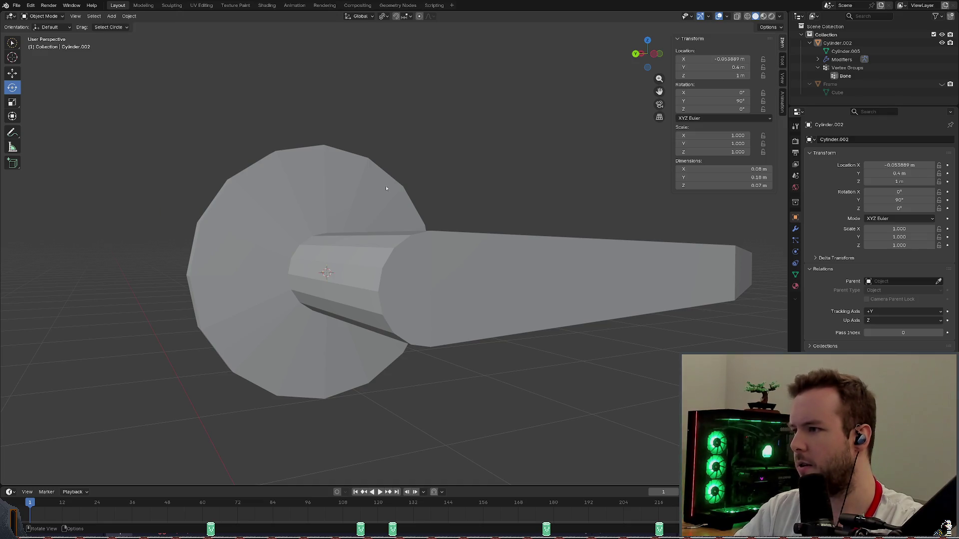
left_click(315, 155)
Add an armature from the Add menu at the handle's location and inspect it.
left_click(110, 15)
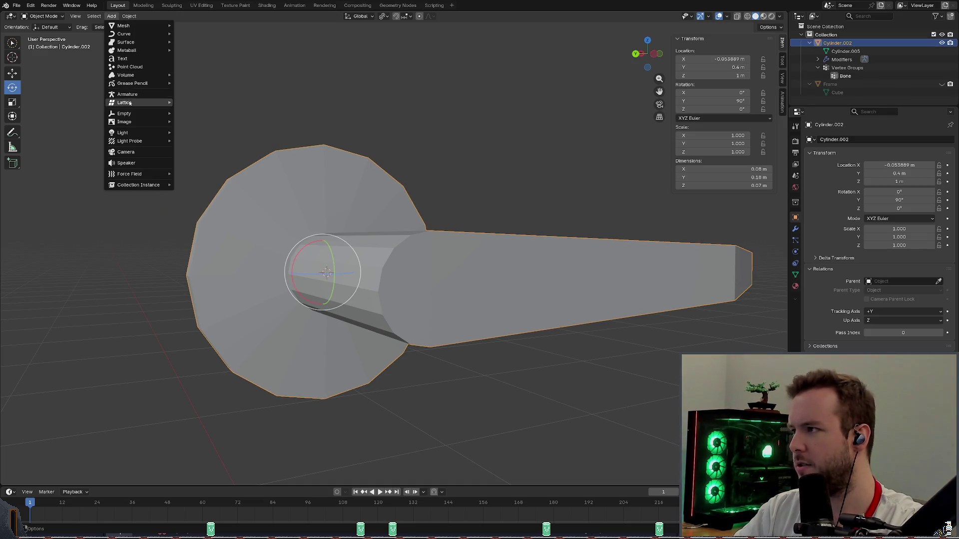
left_click(138, 95)
scroll(369, 152, "down", 3)
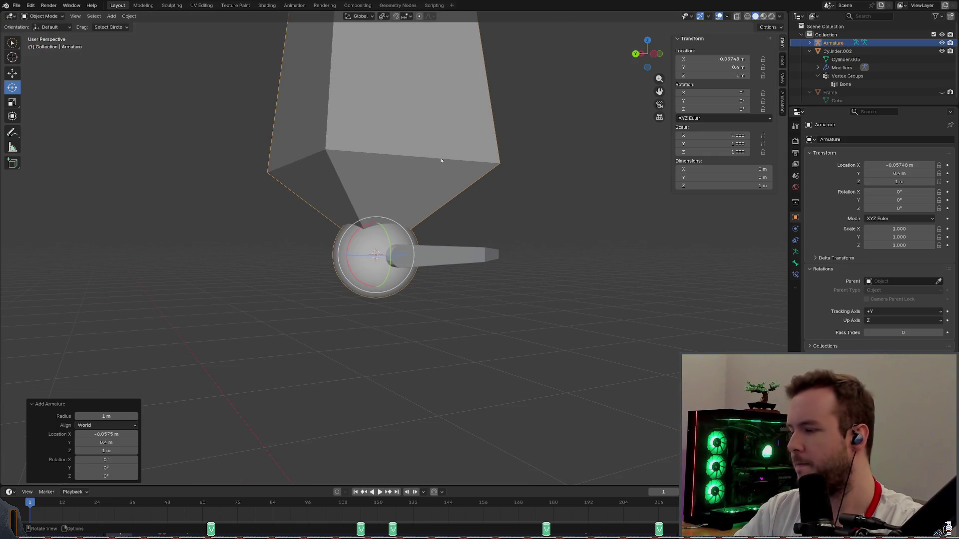
middle_click_drag(441, 160, 481, 157)
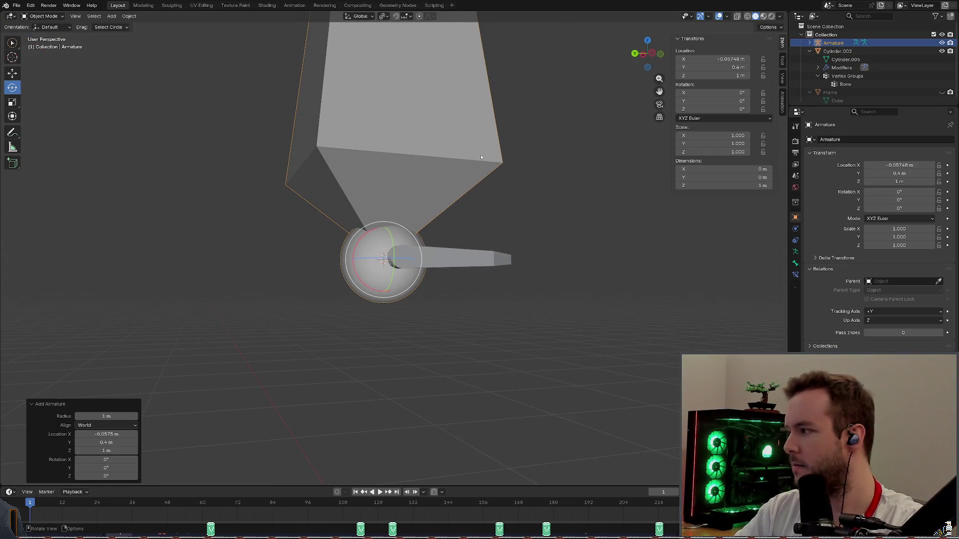
scroll(405, 167, "up", 3)
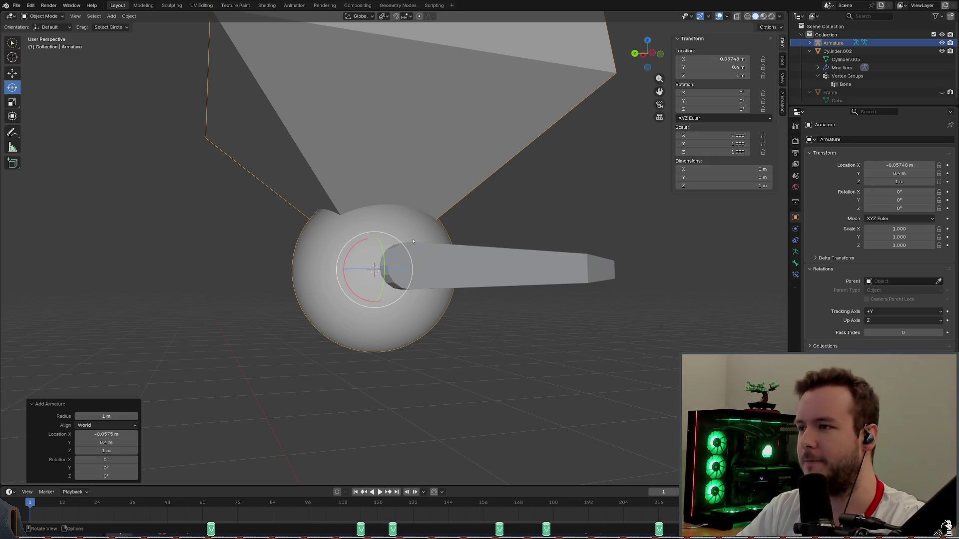
Switch the new armature into Edit Mode via the mode dropdown and begin scaling its bone.
left_click(53, 16)
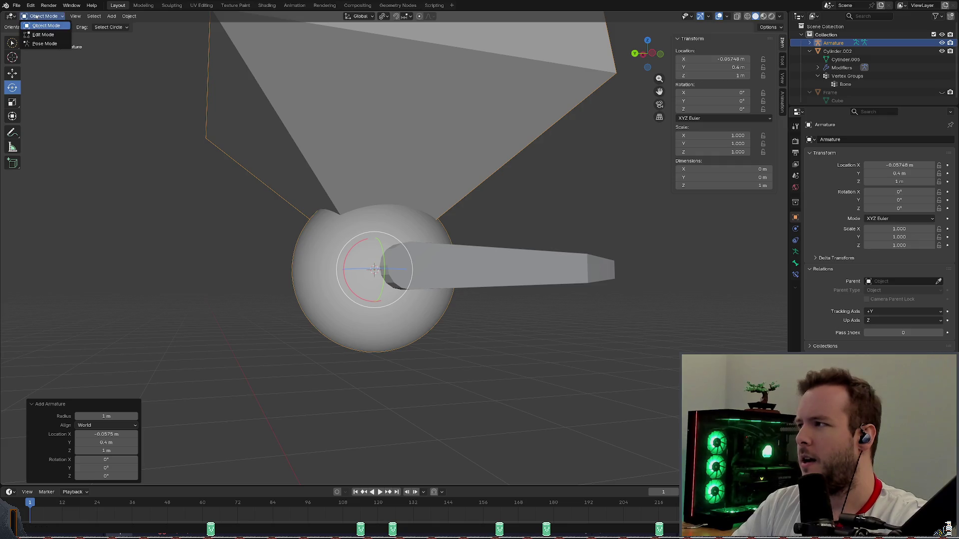
left_click(52, 33)
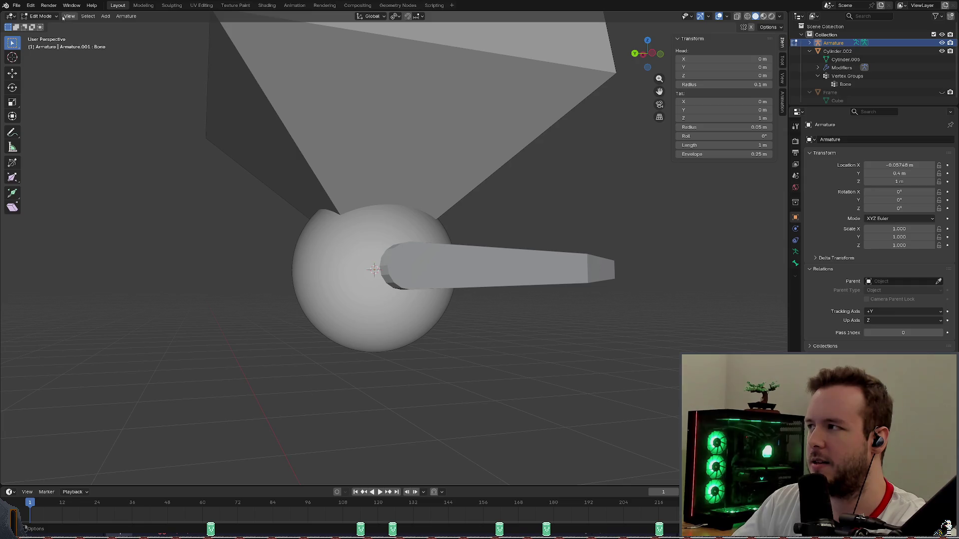
left_click(42, 16)
left_click(45, 27)
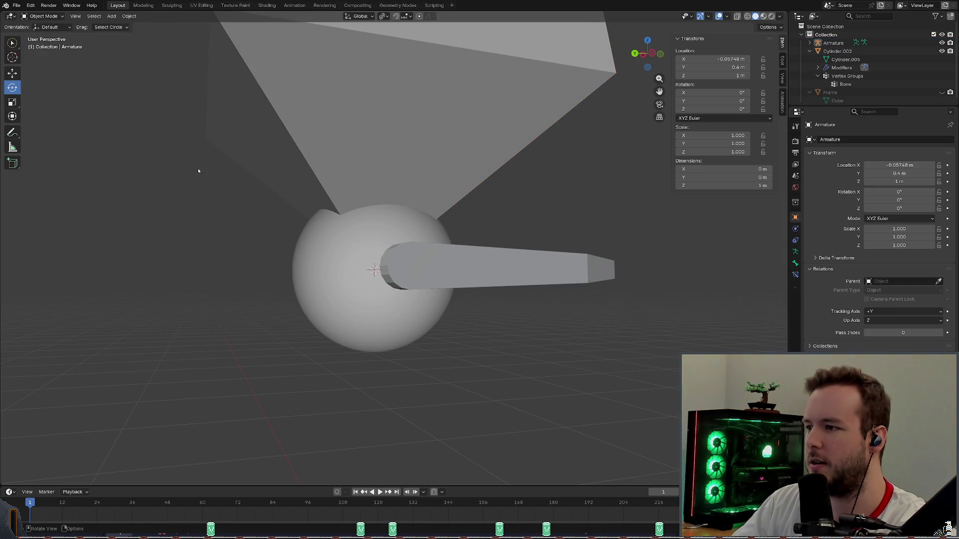
left_click(362, 103)
left_click(42, 16)
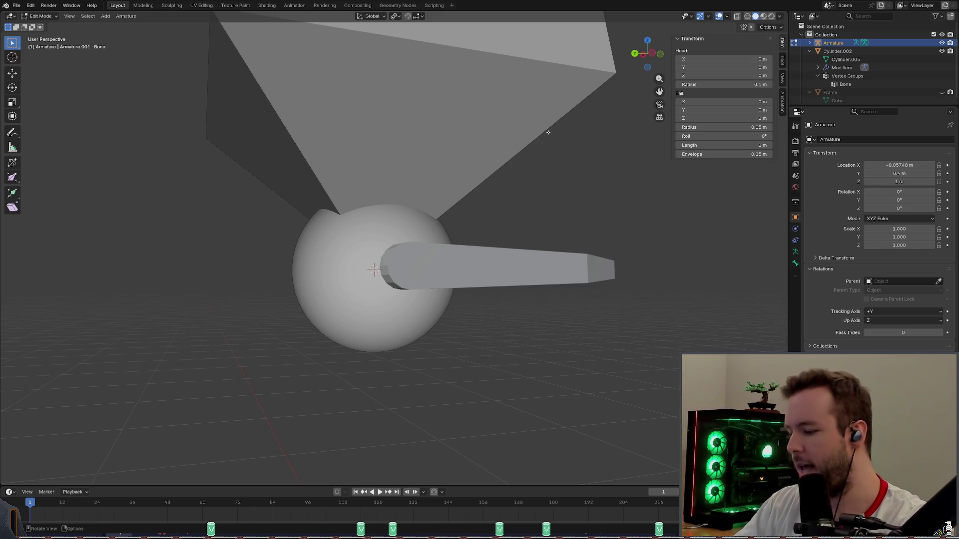
key("s")
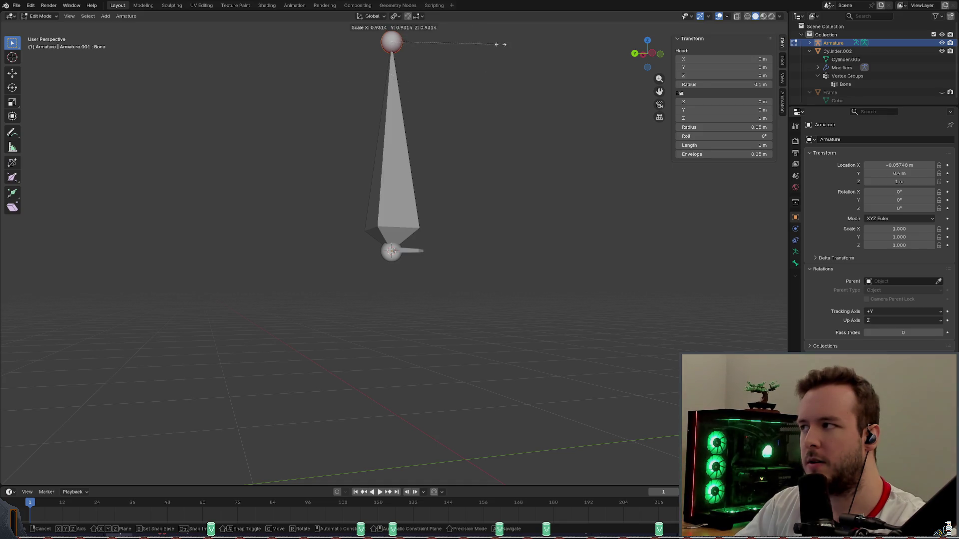
Select the bone and scale it down to 0.133 so it fits within the handle disk.
left_click(501, 45)
mouse_move(479, 60)
middle_mouse_down()
mouse_move(461, 75)
mouse_move(465, 68)
middle_mouse_up()
key("a")
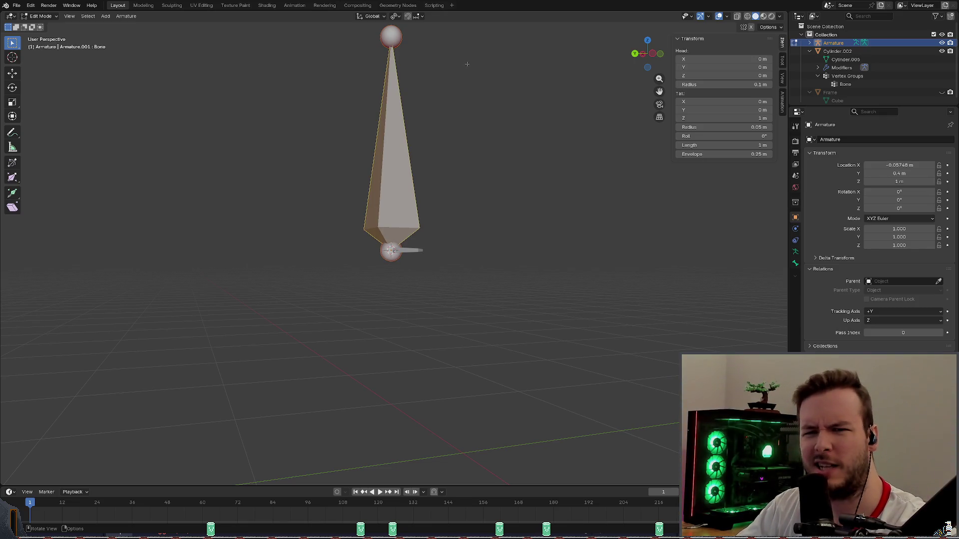
key("s")
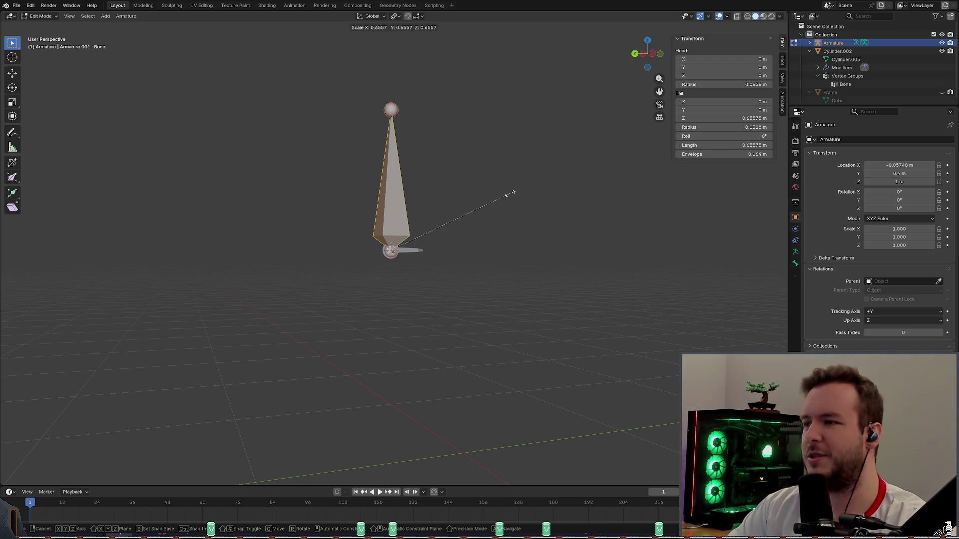
left_click(417, 240)
scroll(422, 217, "up", 3)
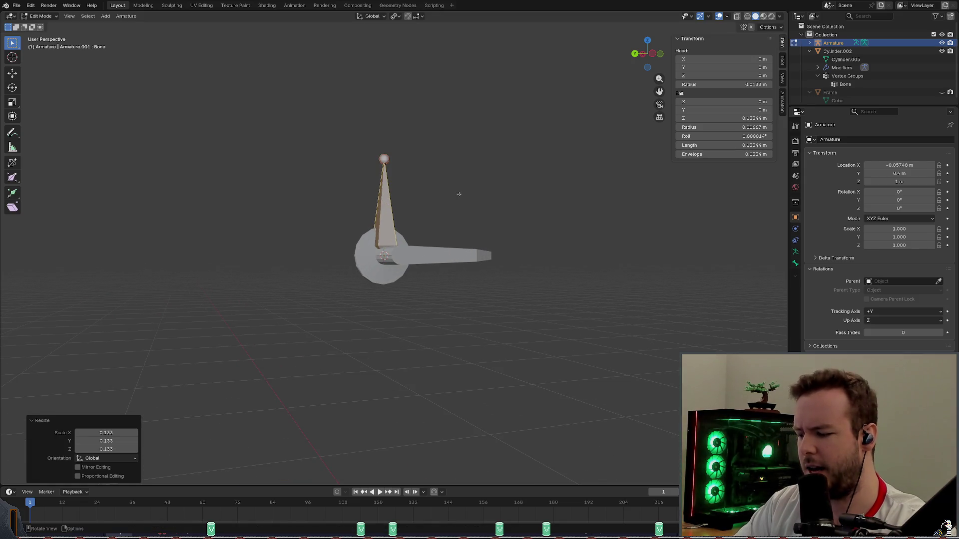
type("rx")
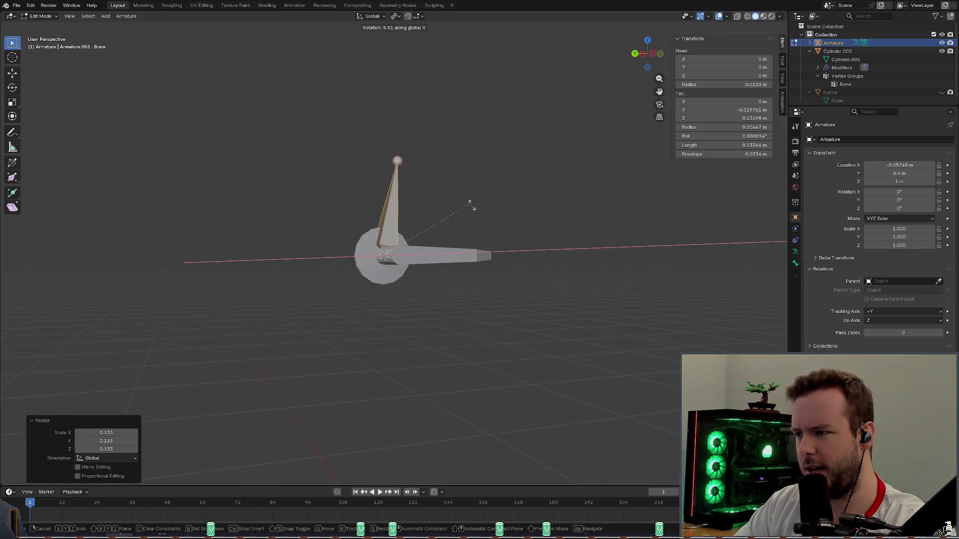
type("90")
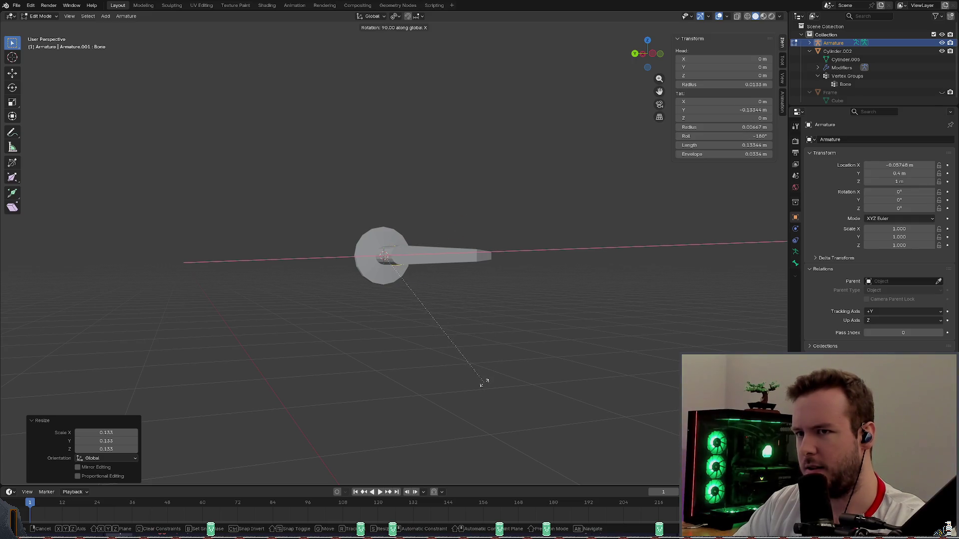
Confirm the bone's 90° X rotation and move it about 0.056 m along X onto the shaft.
key("Return")
scroll(483, 382, "up", 3)
mouse_move(484, 360)
middle_mouse_down()
mouse_move(537, 264)
mouse_move(615, 236)
middle_mouse_up()
scroll(537, 264, "down", 3)
key("g")
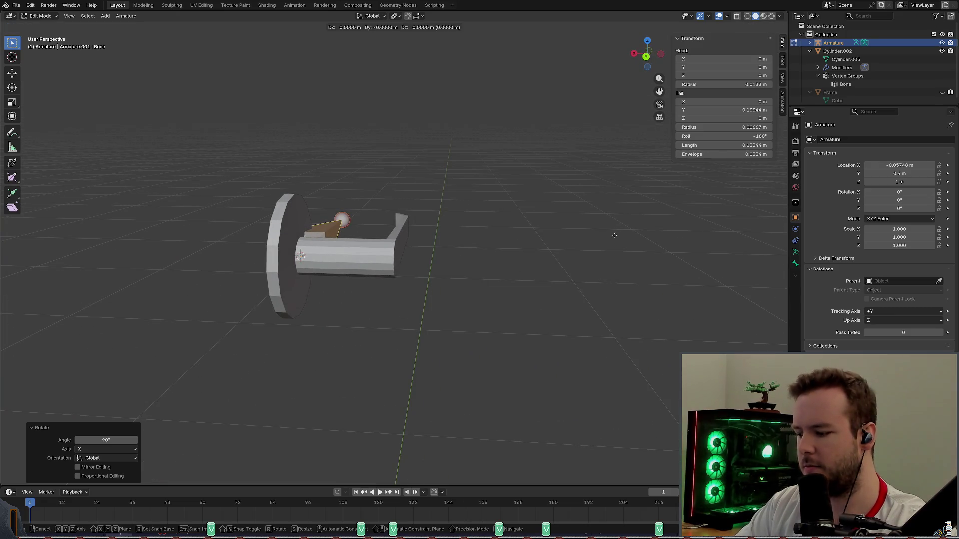
key("x")
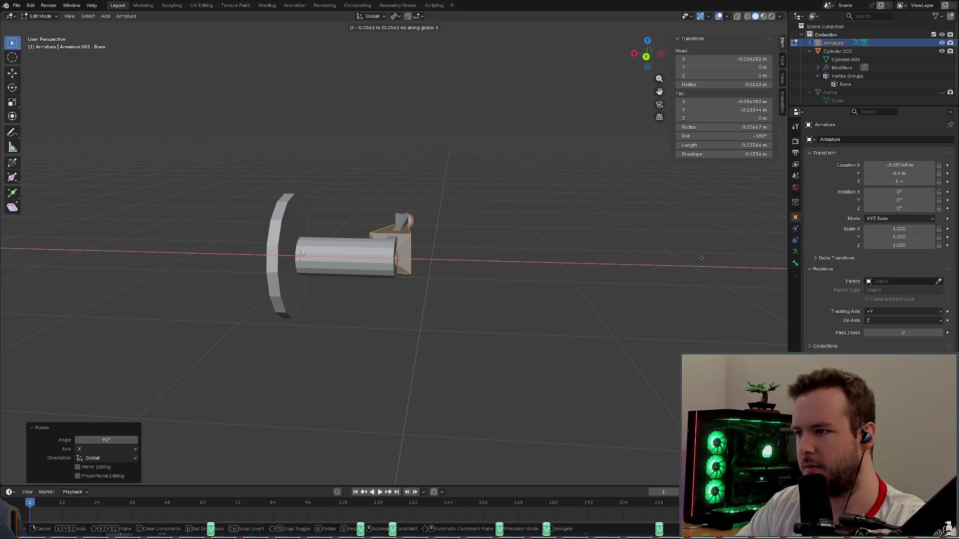
left_click(701, 259)
scroll(539, 226, "up", 3)
Save basic_door.blend with the repositioned bone.
mouse_move(525, 247)
middle_mouse_down()
mouse_move(539, 224)
mouse_move(539, 196)
mouse_move(570, 232)
mouse_move(523, 199)
mouse_move(593, 173)
middle_mouse_up()
key("ctrl+s")
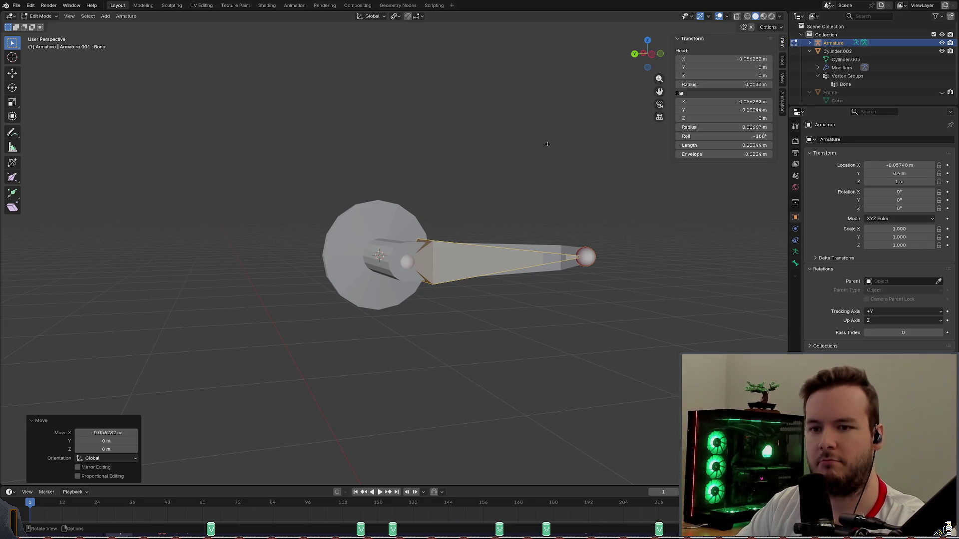
middle_click_drag(547, 144, 579, 197)
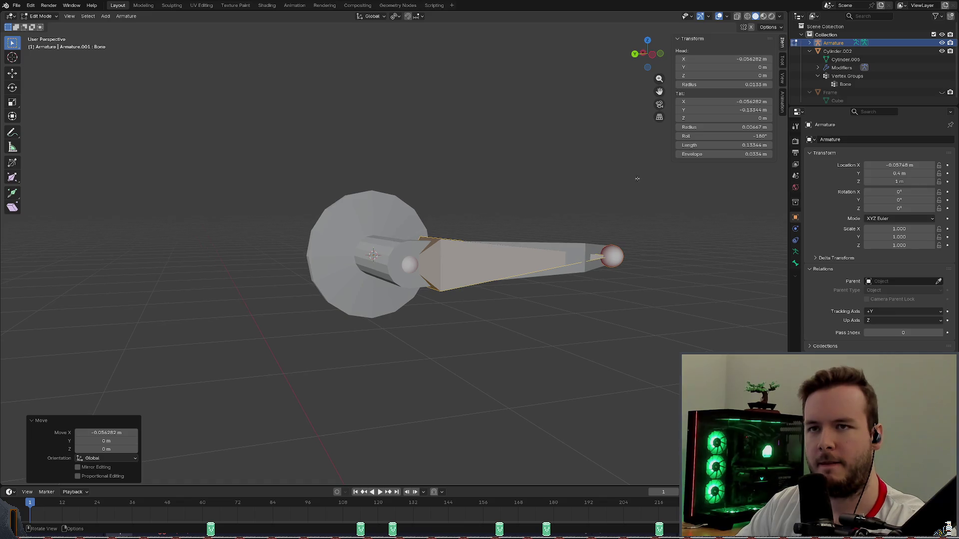
Show Cylinder.002's mesh data with its Bone vertex group and return to Object Mode.
left_click(839, 51)
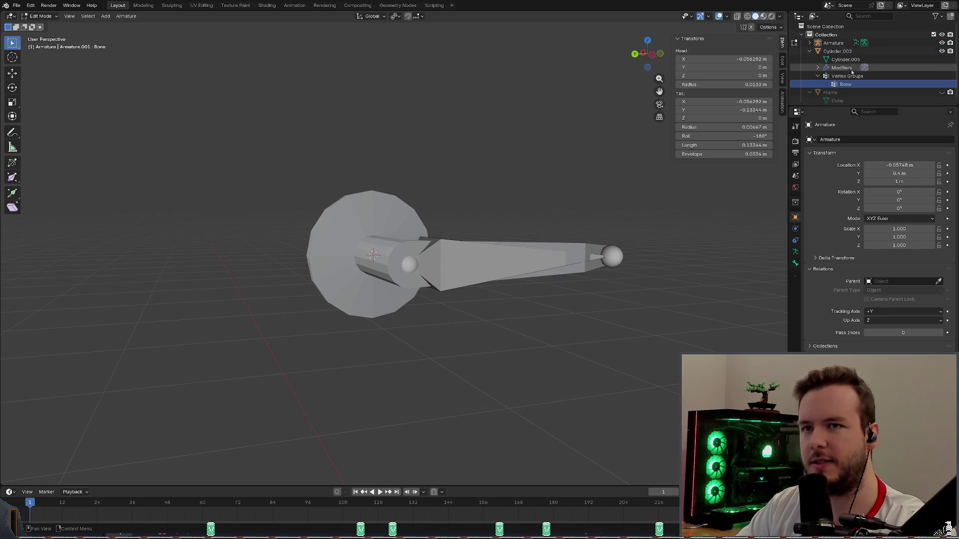
left_click(797, 261)
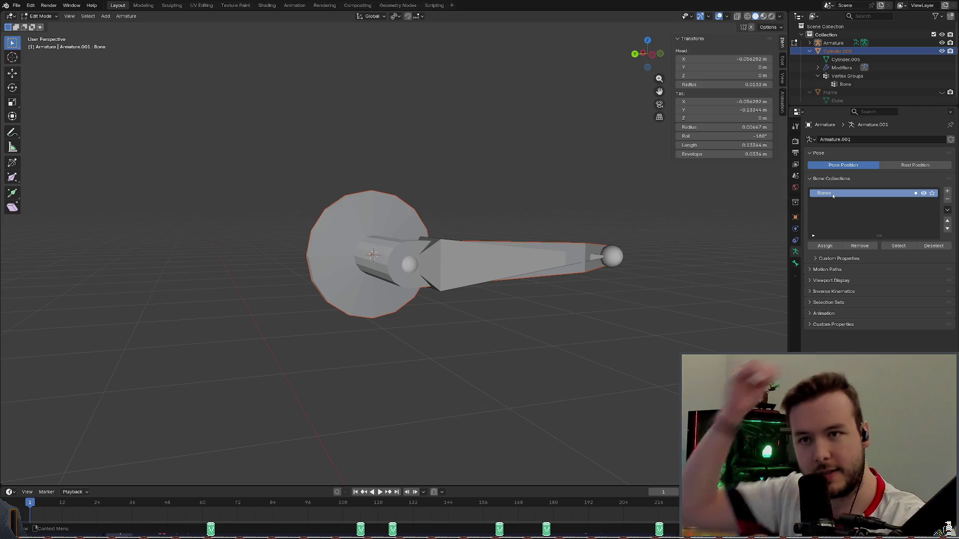
left_click(843, 43)
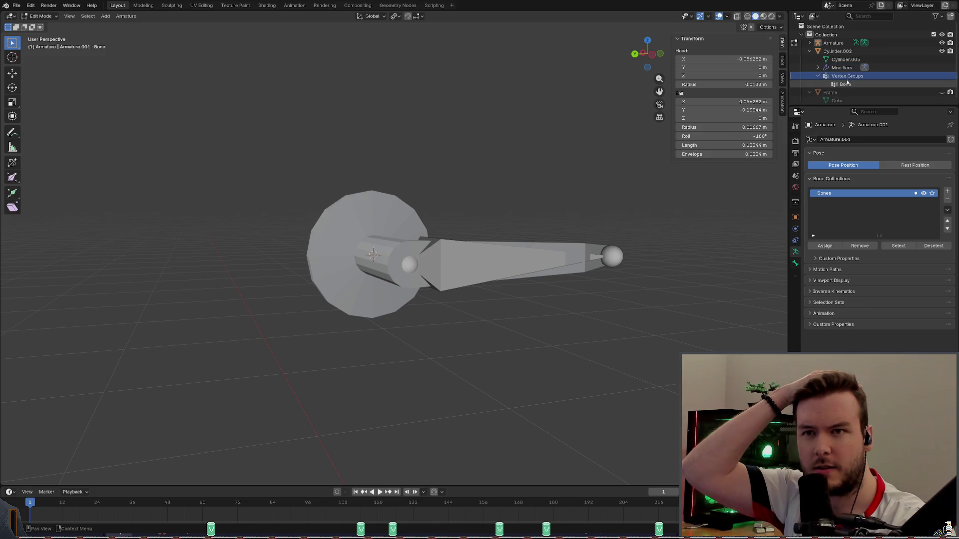
left_click(845, 59)
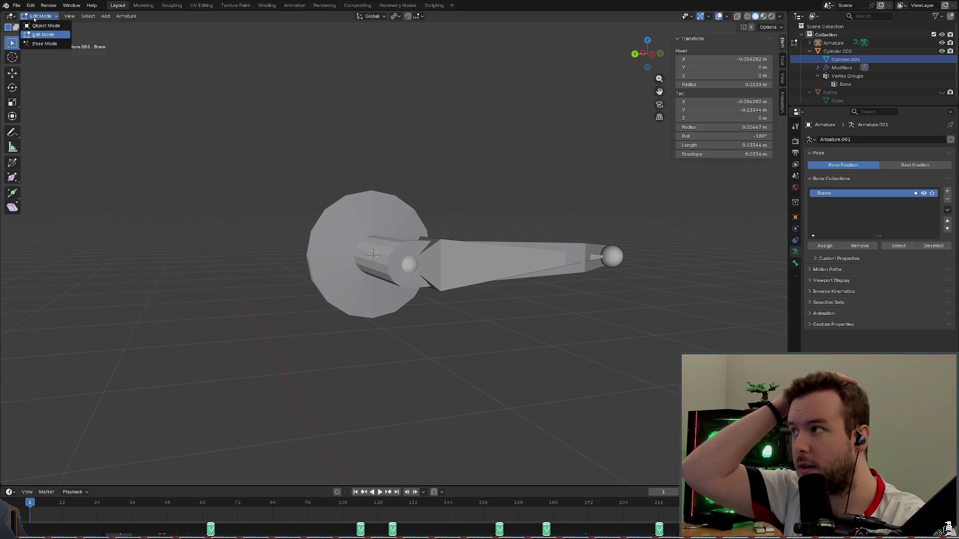
key("Tab")
left_click(371, 255)
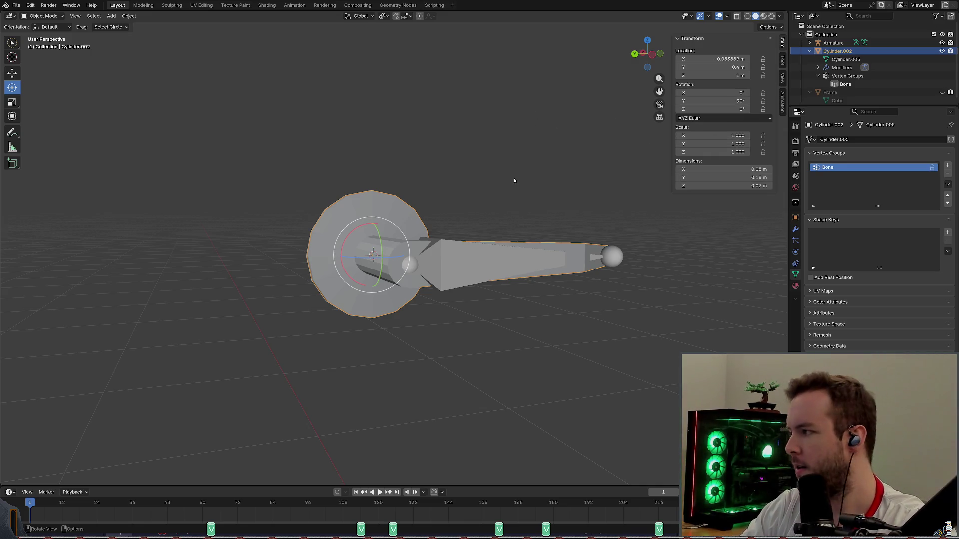
Delete the Bone vertex group from Cylinder.002 and save the door file.
right_click(845, 172)
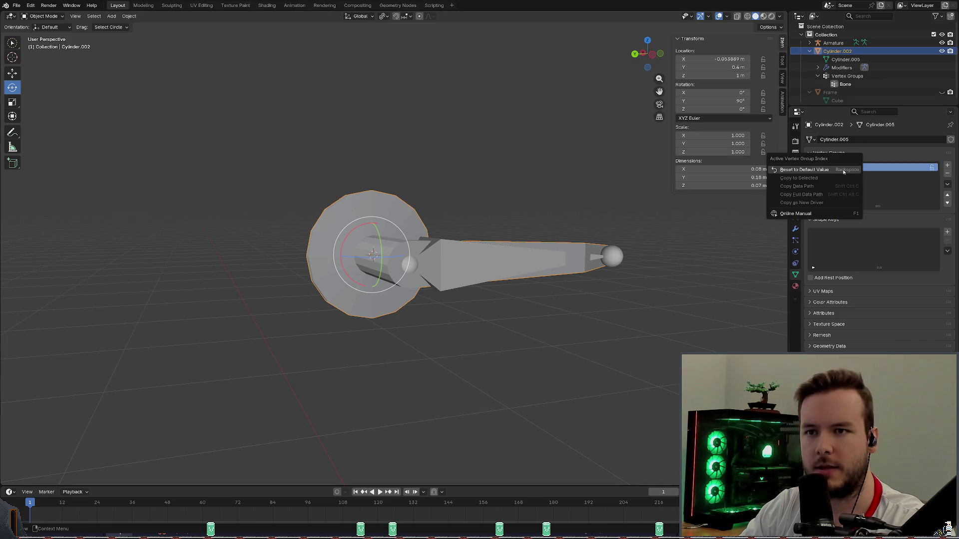
left_click(903, 187)
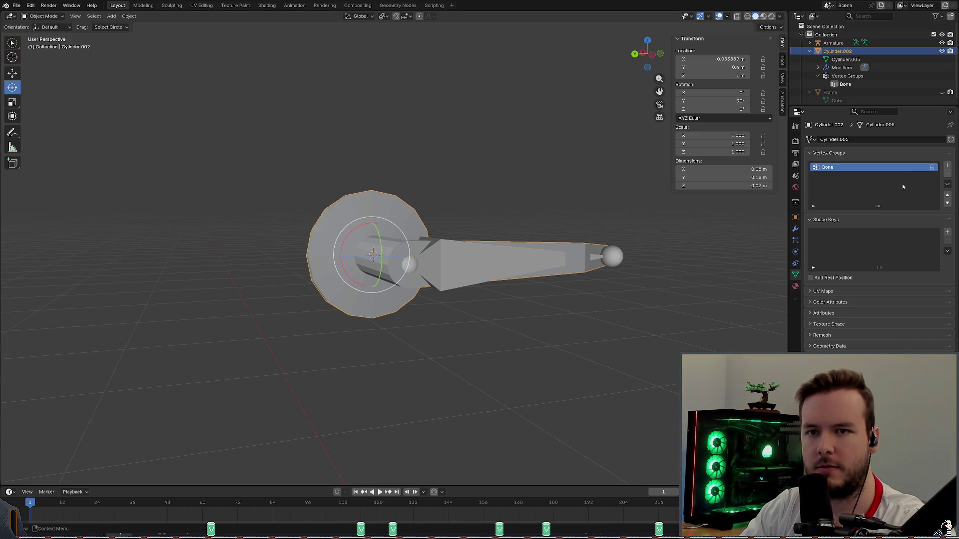
left_click(948, 174)
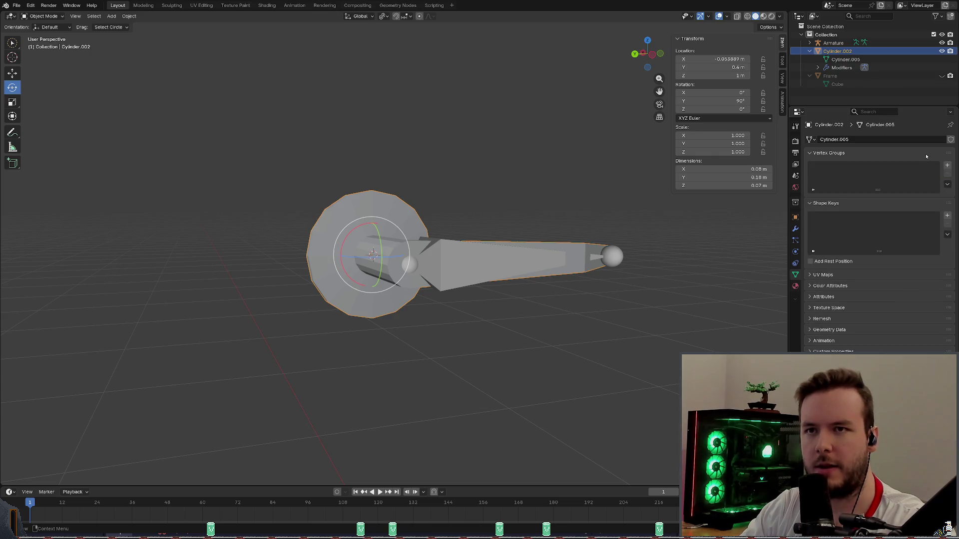
key("ctrl+s")
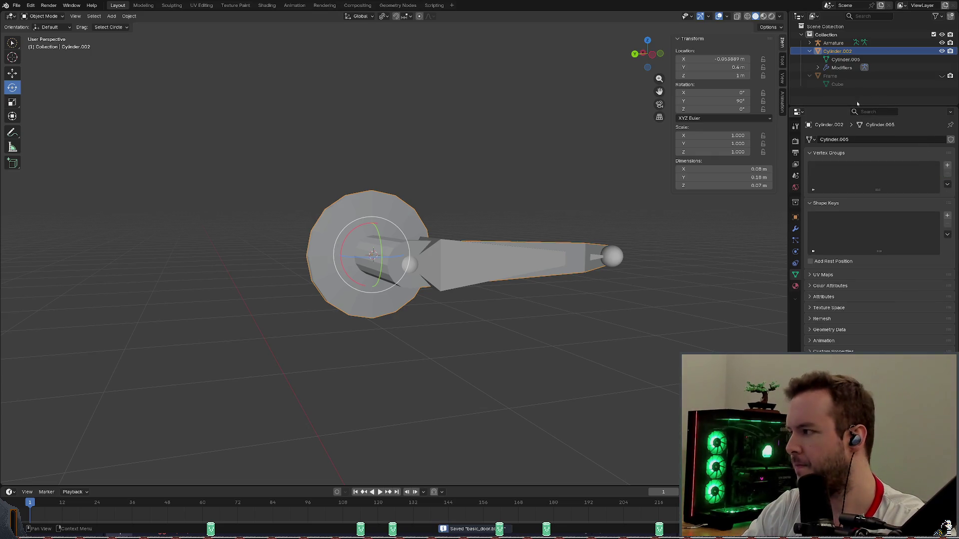
Select Cylinder.002 together with the Armature, leaving the Armature as the active object.
left_click(834, 43)
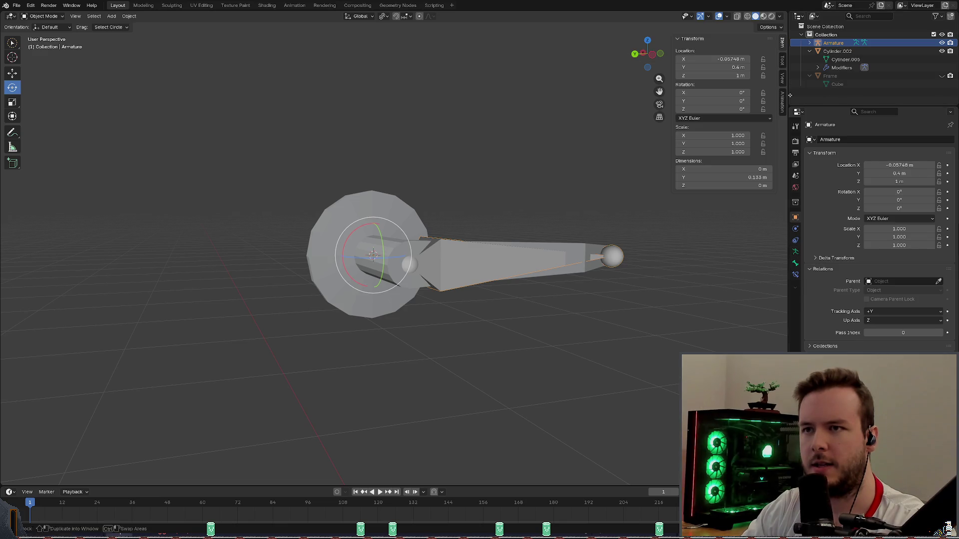
left_click(837, 51)
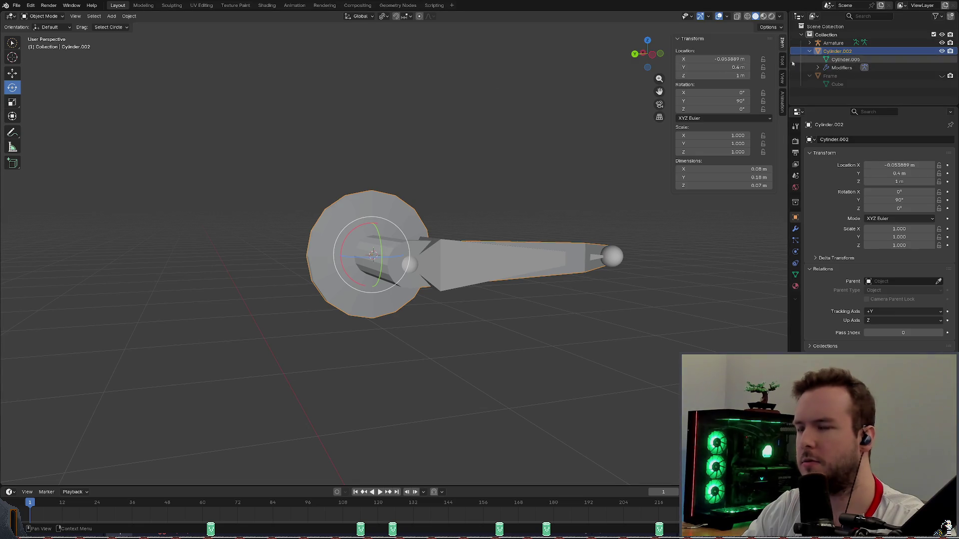
left_click(833, 43, "ctrl")
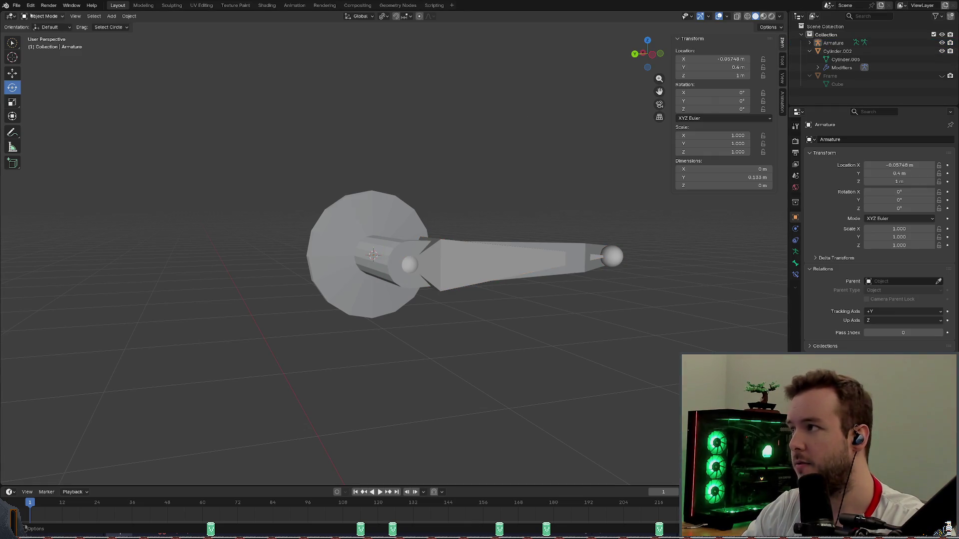
left_click(378, 213, "shift")
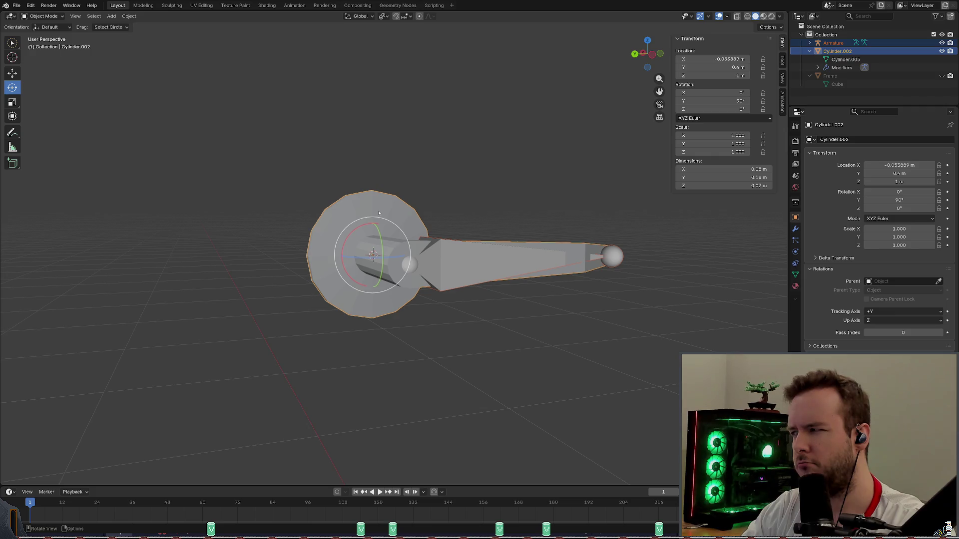
left_click(507, 166)
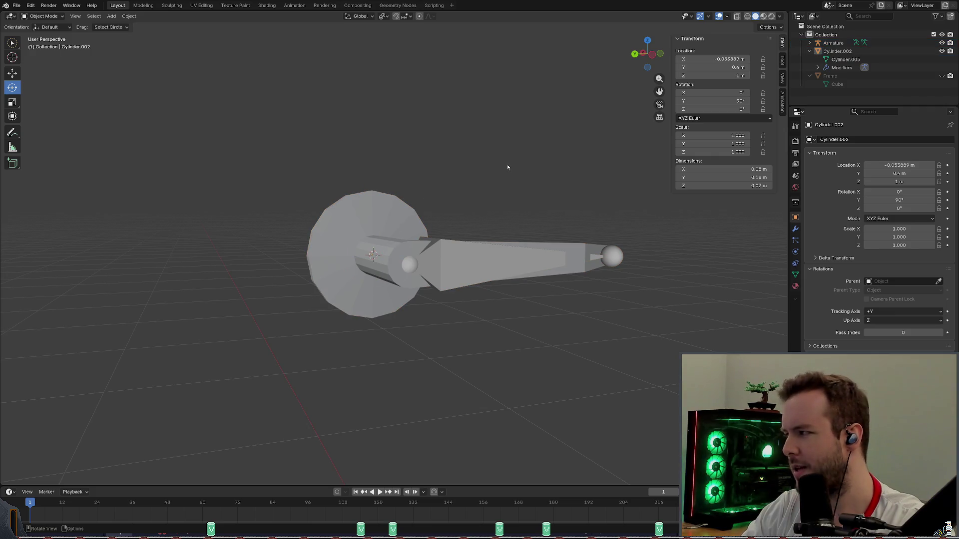
left_click(464, 227)
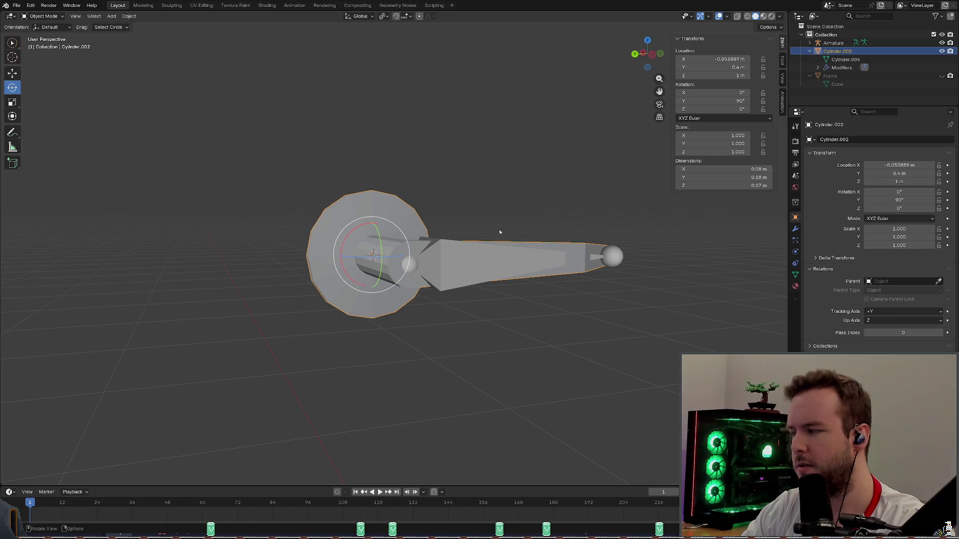
left_click(466, 261, "shift")
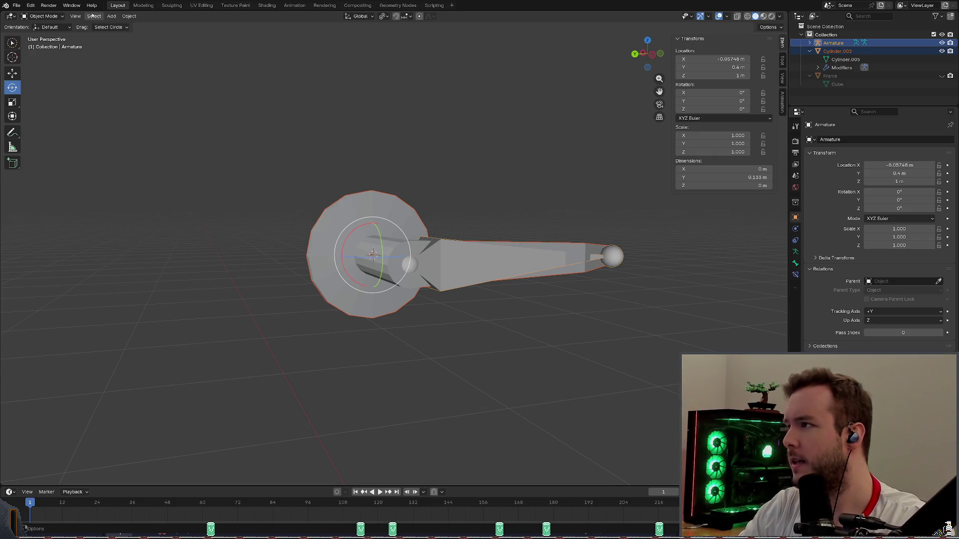
Parent Cylinder.002 to the Armature with empty groups and show its fresh Bone vertex group.
left_click(129, 16)
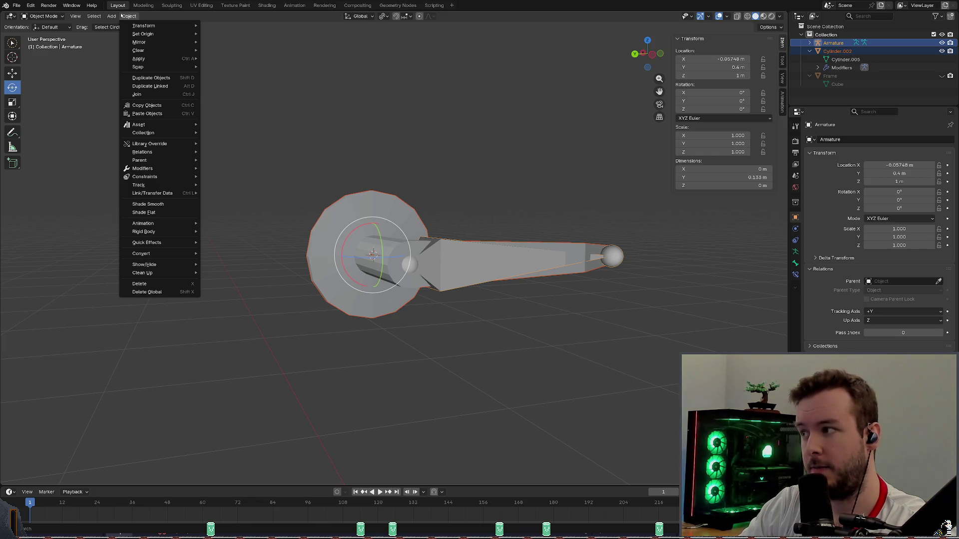
mouse_move(140, 159)
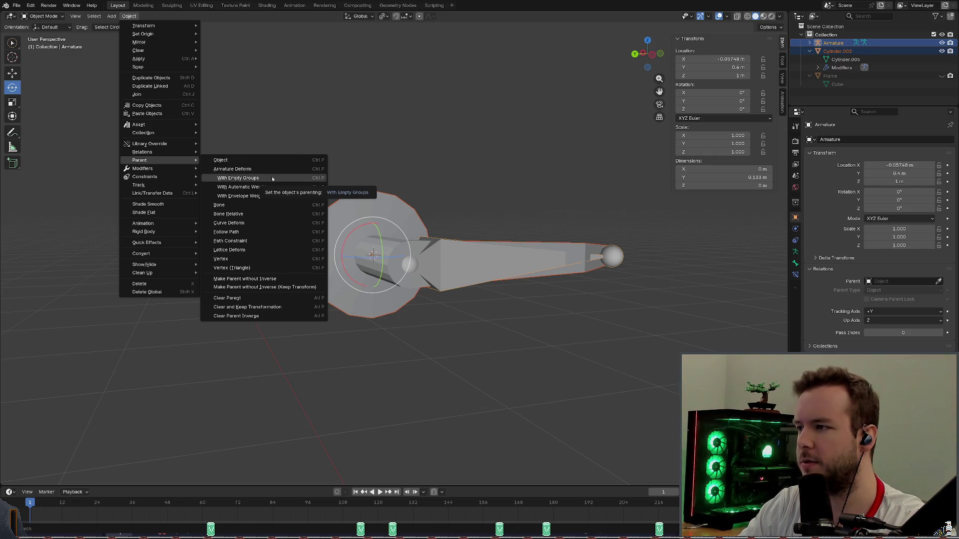
left_click(272, 177)
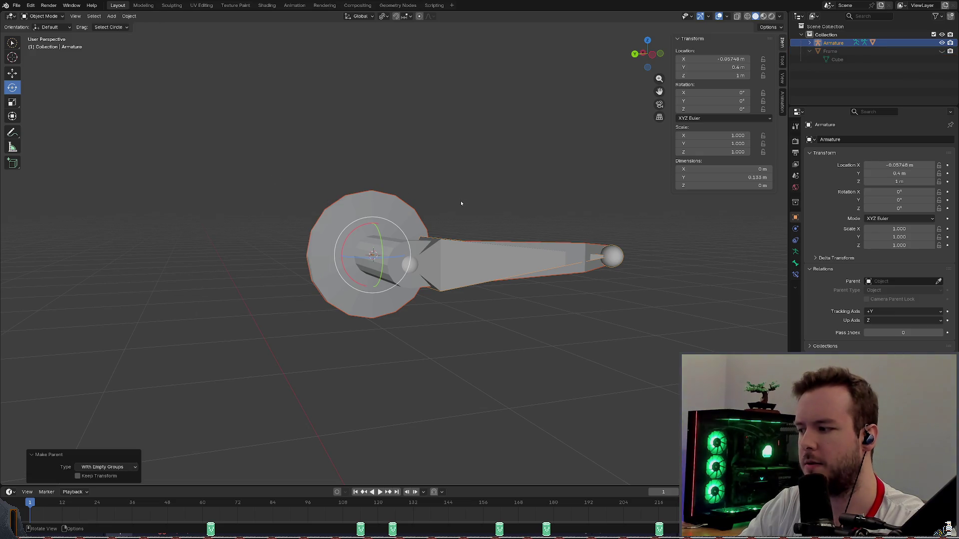
left_click(818, 67)
scroll(855, 76, "down", 2)
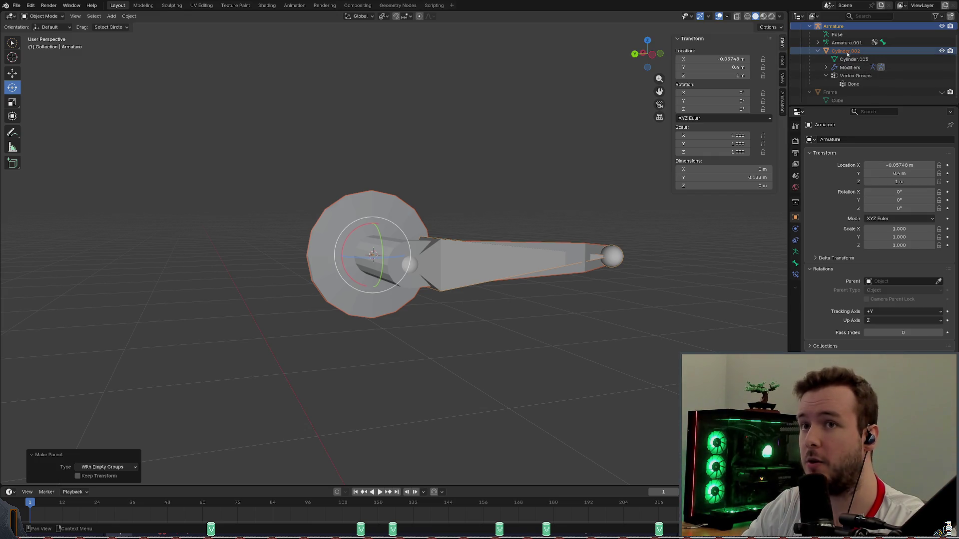
left_click(846, 51)
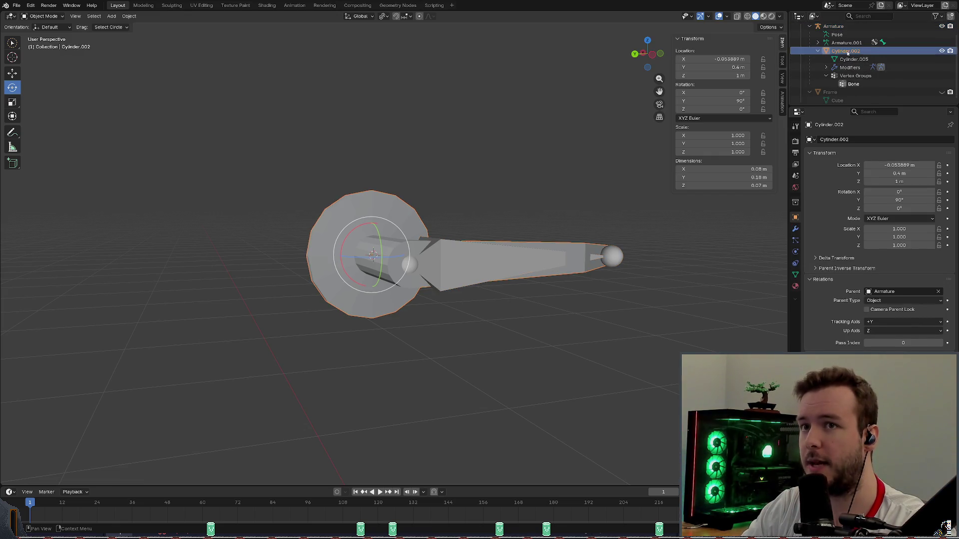
left_click(854, 84)
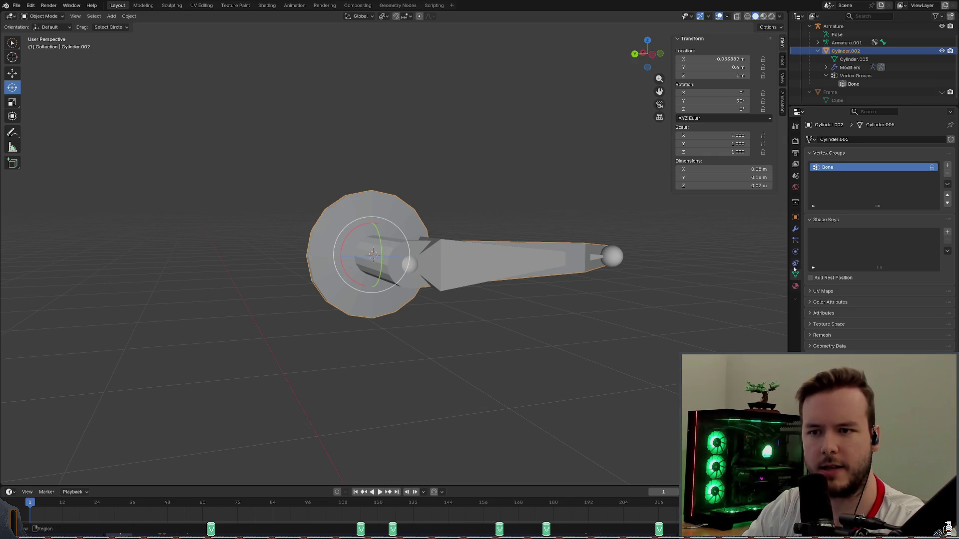
Review the handle mesh's modifiers and physics settings, then return to its vertex groups.
left_click(796, 229)
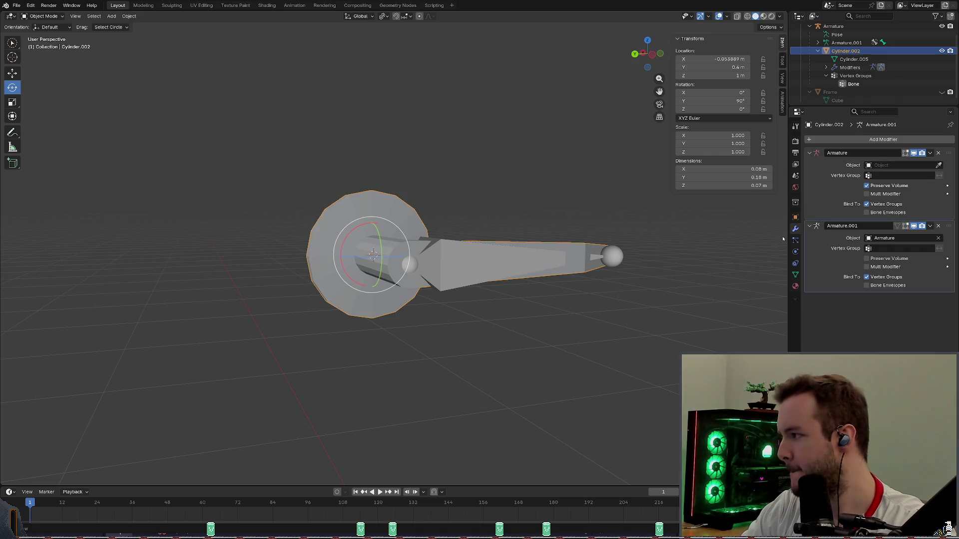
left_click(796, 241)
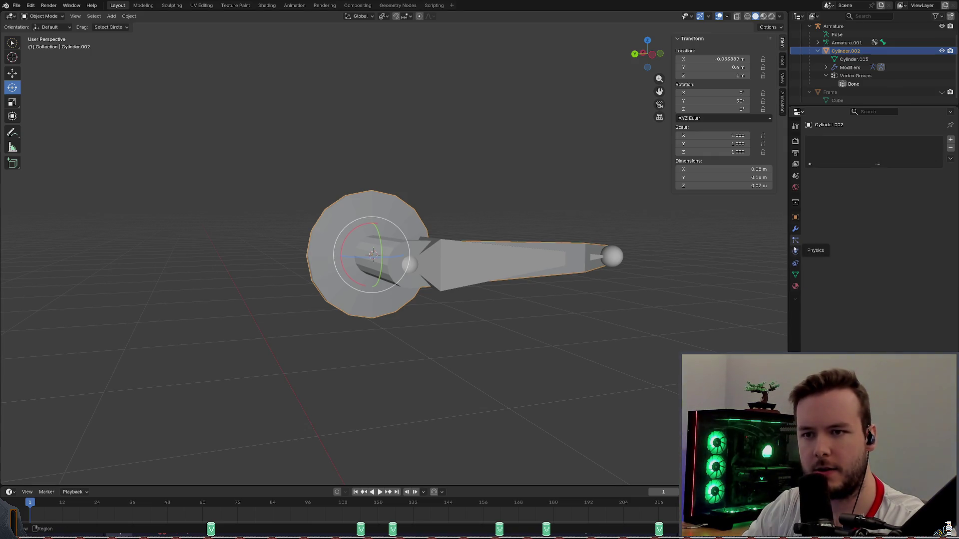
left_click(795, 250)
left_click(796, 274)
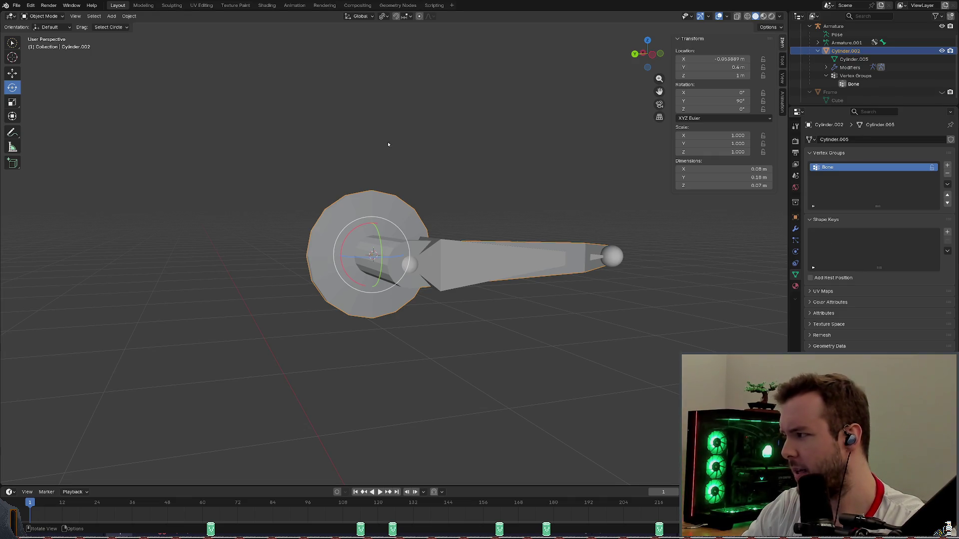
Select the handle cylinder and bring it into Edit Mode for geometry editing.
left_click(405, 135)
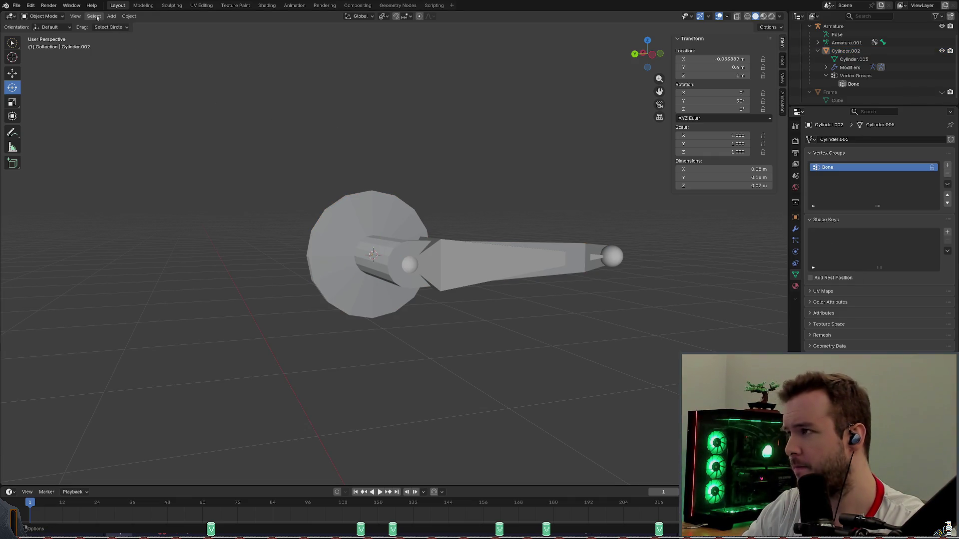
left_click(95, 17)
left_click(213, 70)
middle_click_drag(213, 70, 194, 73)
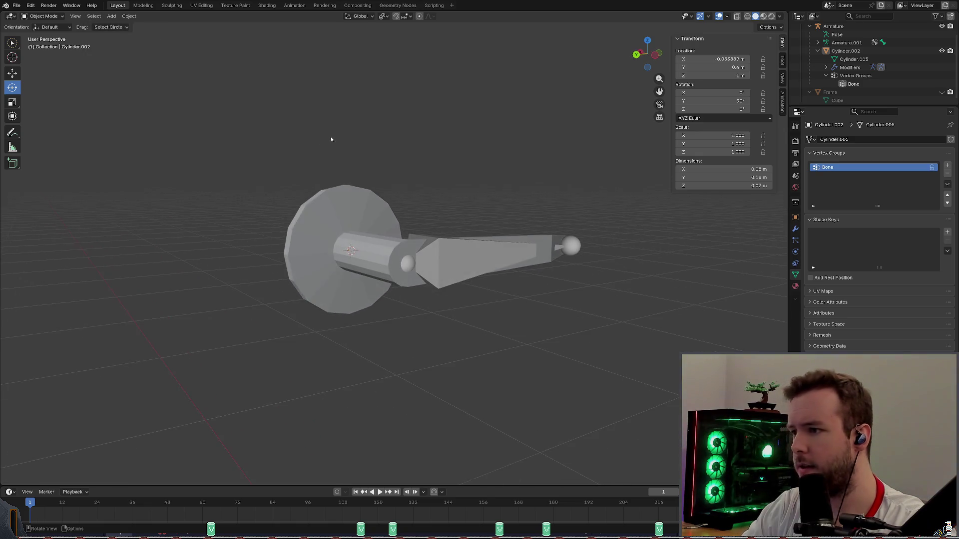
scroll(178, 76, "up", 3)
left_click(301, 189)
middle_click_drag(337, 225, 374, 240)
left_click(42, 16)
left_click(45, 35)
middle_click_drag(336, 138, 332, 139)
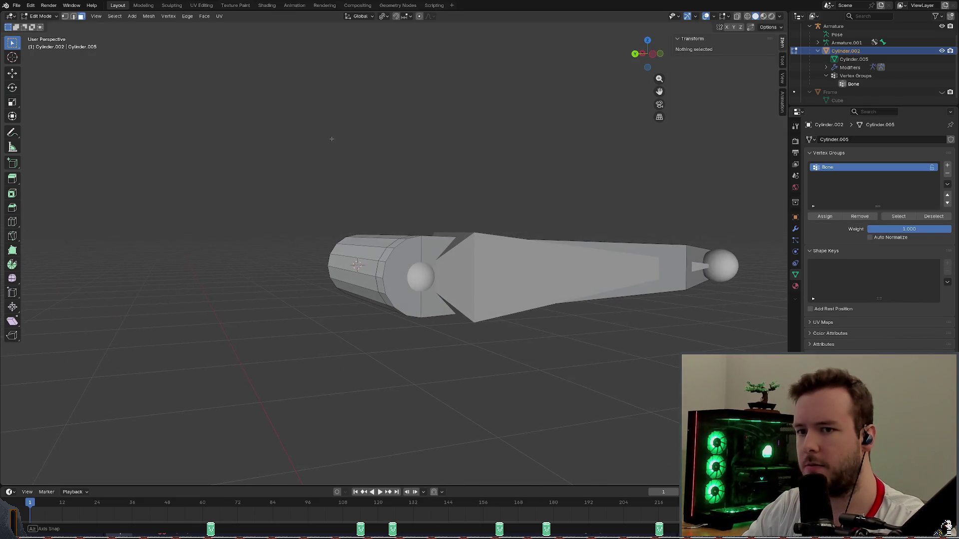
Unhide the disc and select the linked cylinder geometry of the handle mesh.
key("alt+h")
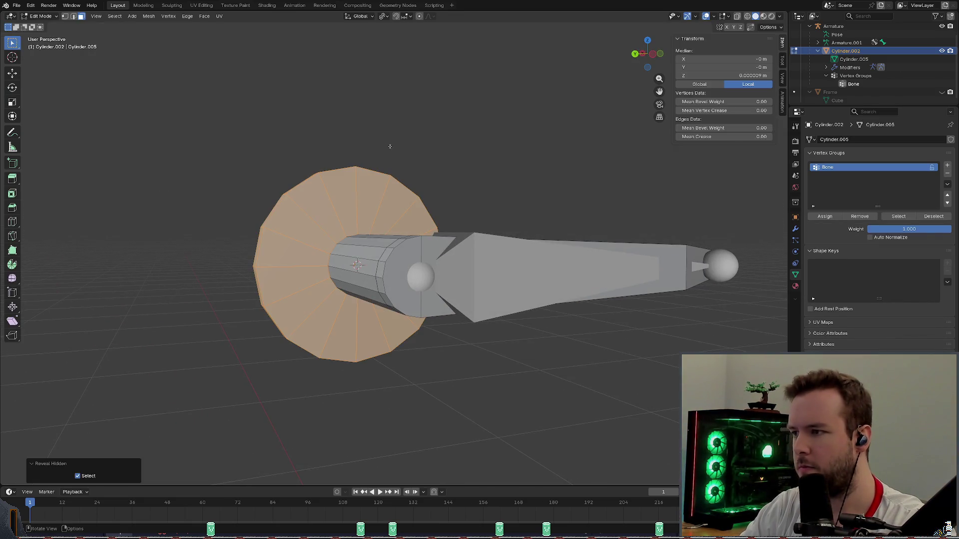
middle_click_drag(332, 139, 425, 155)
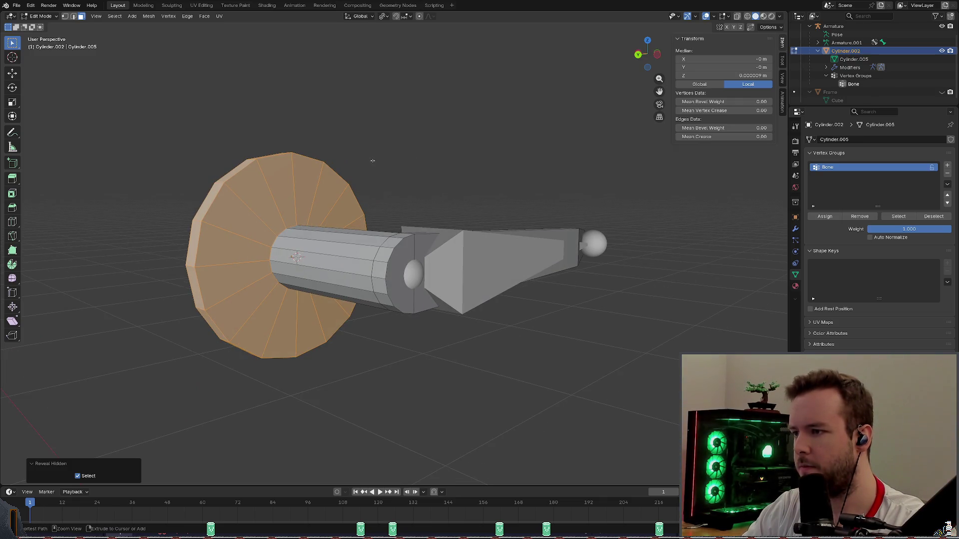
left_click(115, 16)
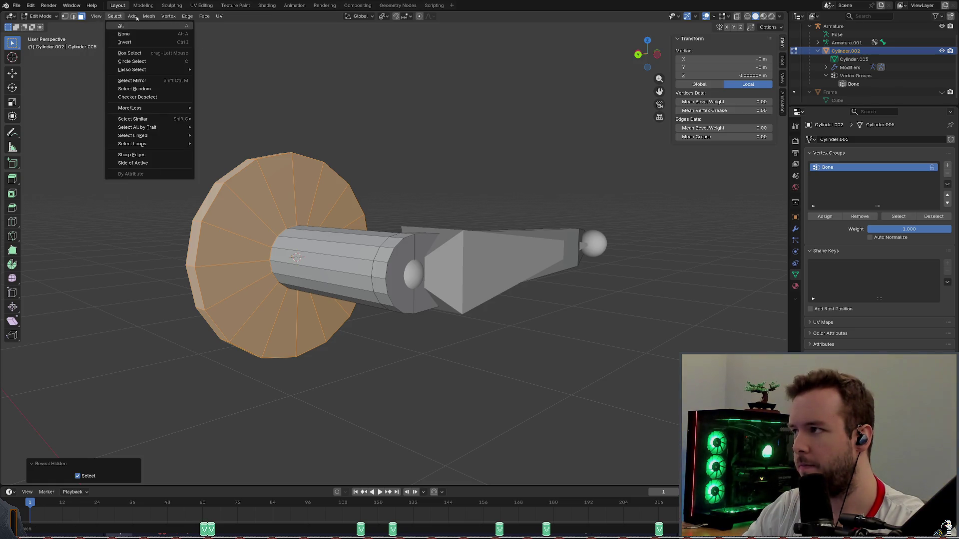
key("Escape")
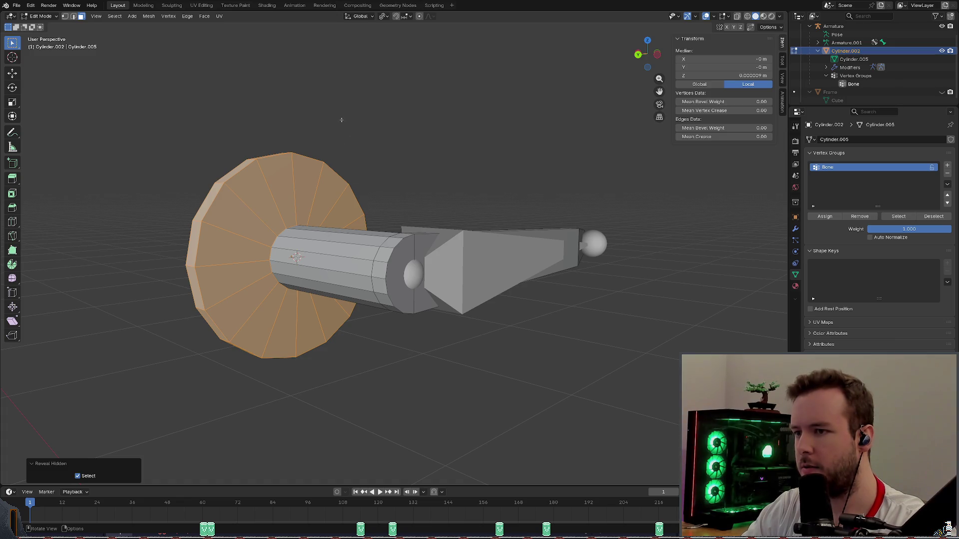
middle_click_drag(341, 120, 347, 132)
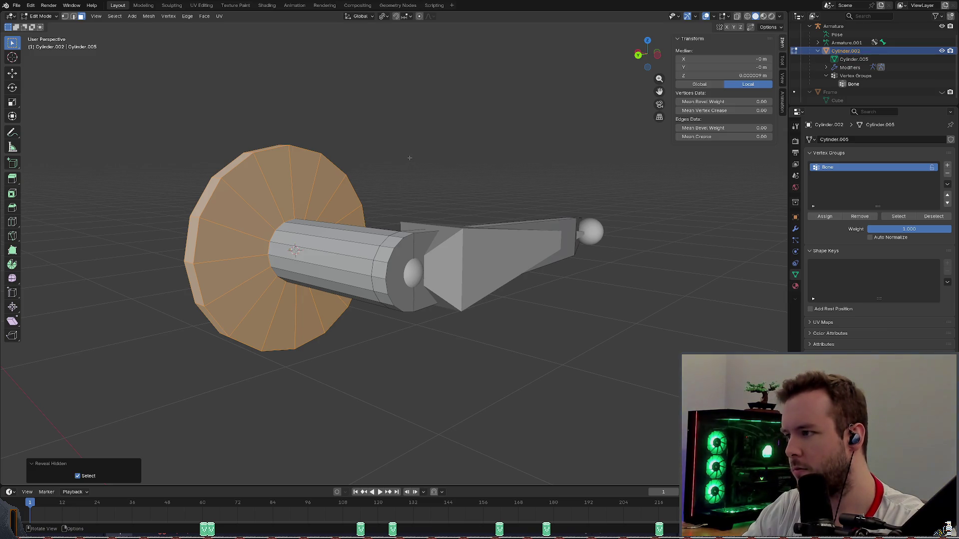
key("alt+a")
key("l")
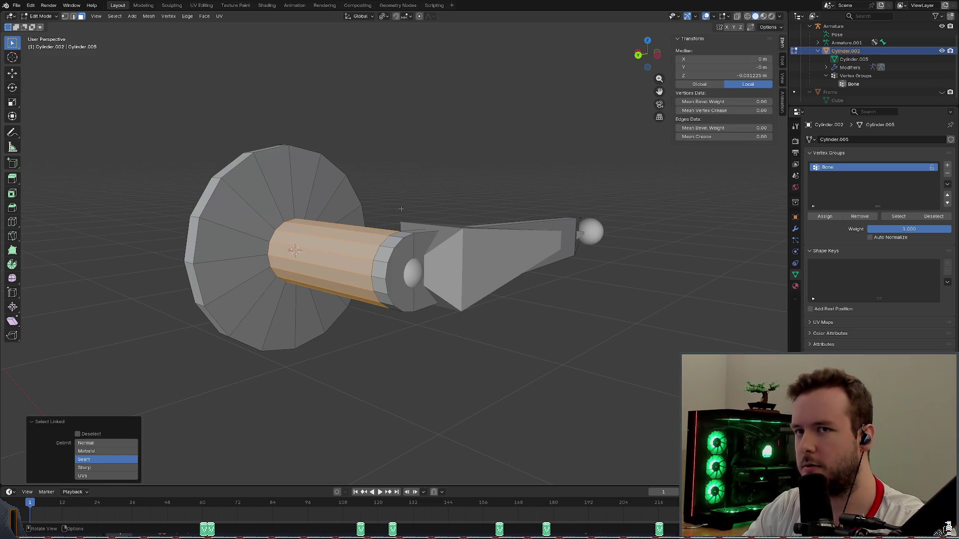
key("alt+a")
key("l")
key("l")
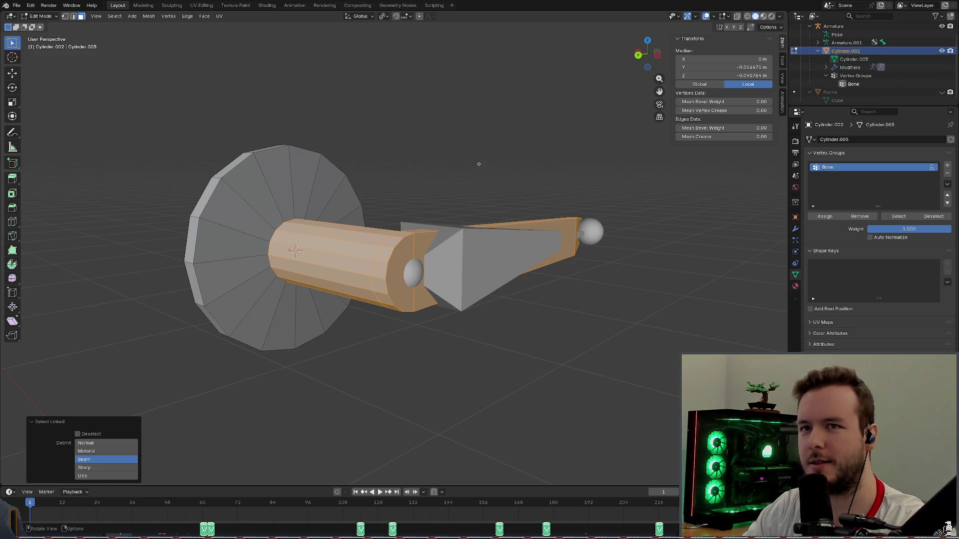
middle_click_drag(451, 180, 435, 187)
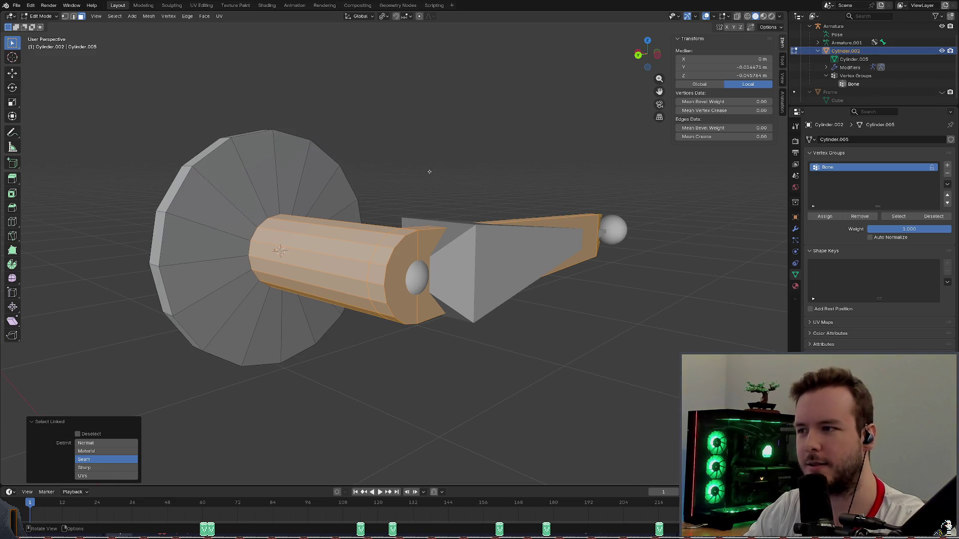
Browse the Mesh weights and normals operations without applying any.
left_click(79, 17)
middle_click_drag(279, 249, 270, 134)
left_click(150, 17)
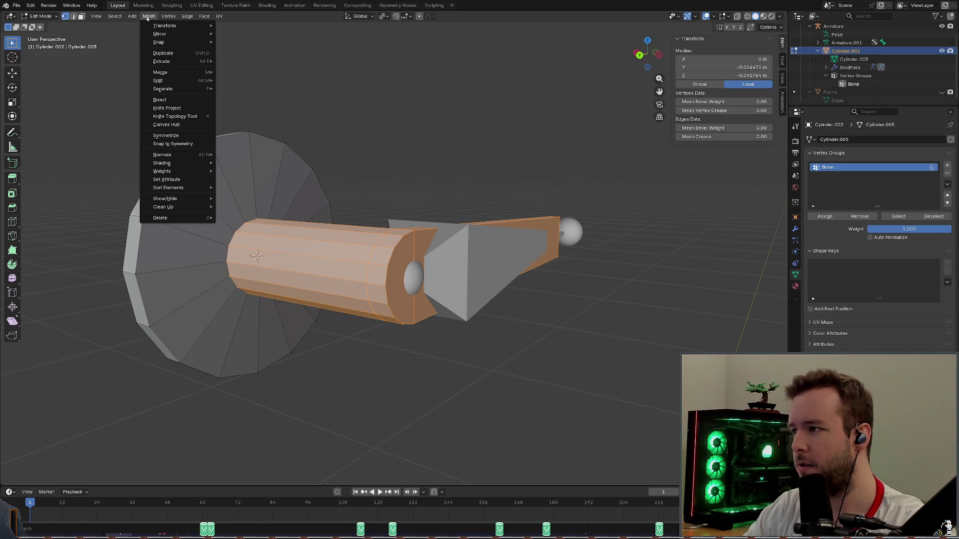
mouse_move(162, 171)
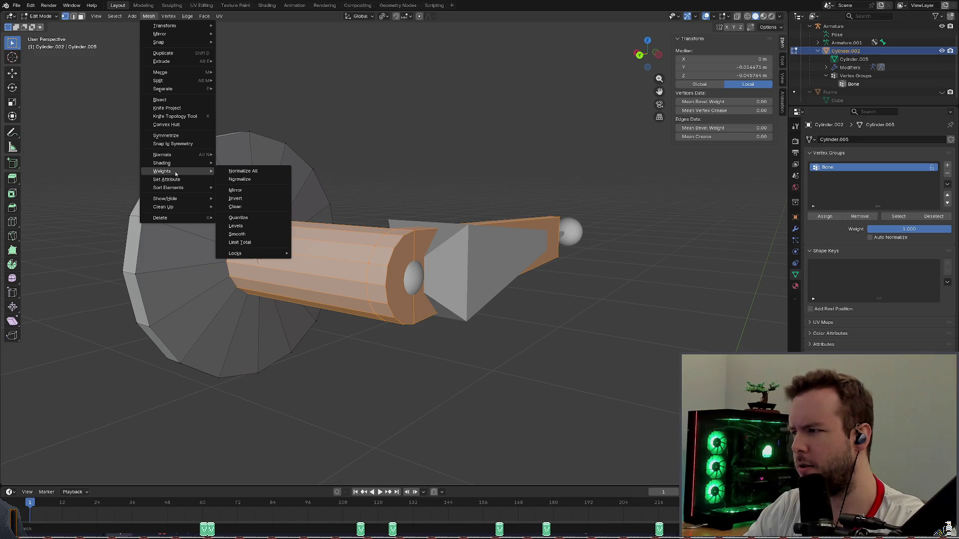
left_click(115, 16)
left_click(150, 17)
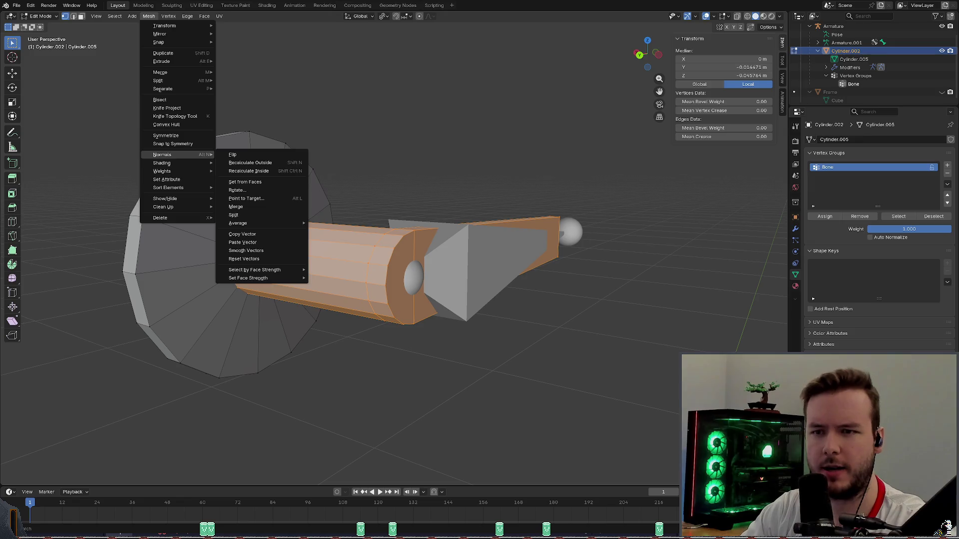
key("Escape")
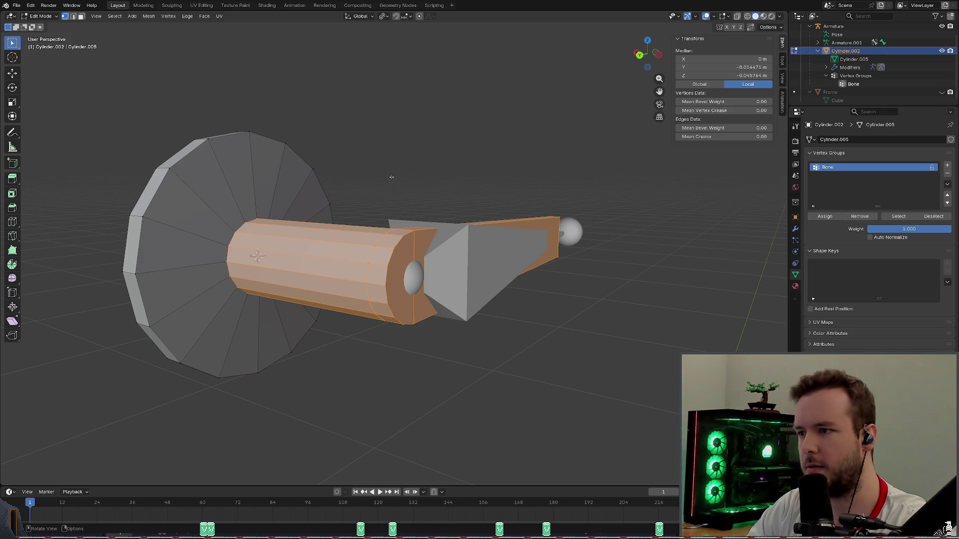
middle_click_drag(420, 167, 429, 163)
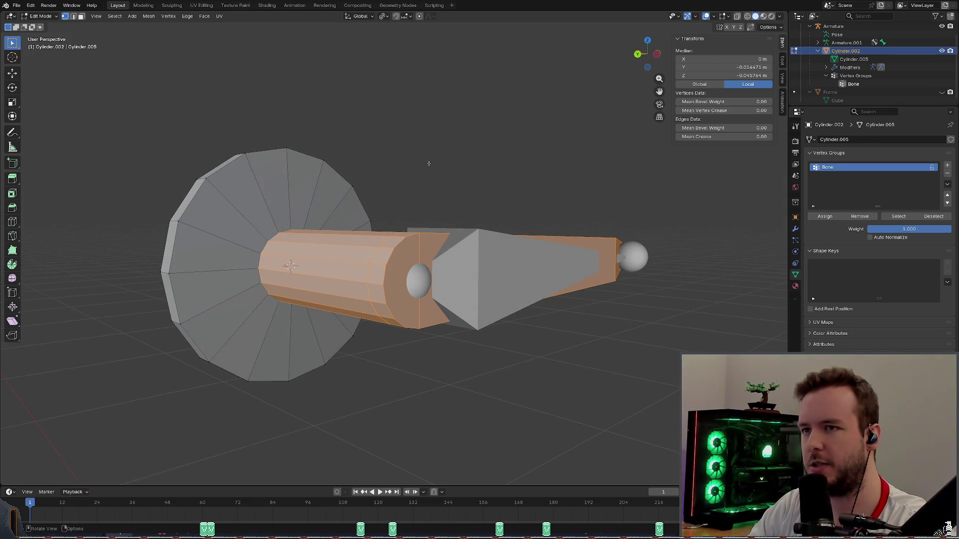
Check that a single vertex carries Bone weight 1.0, then return to Object Mode.
key("alt+a")
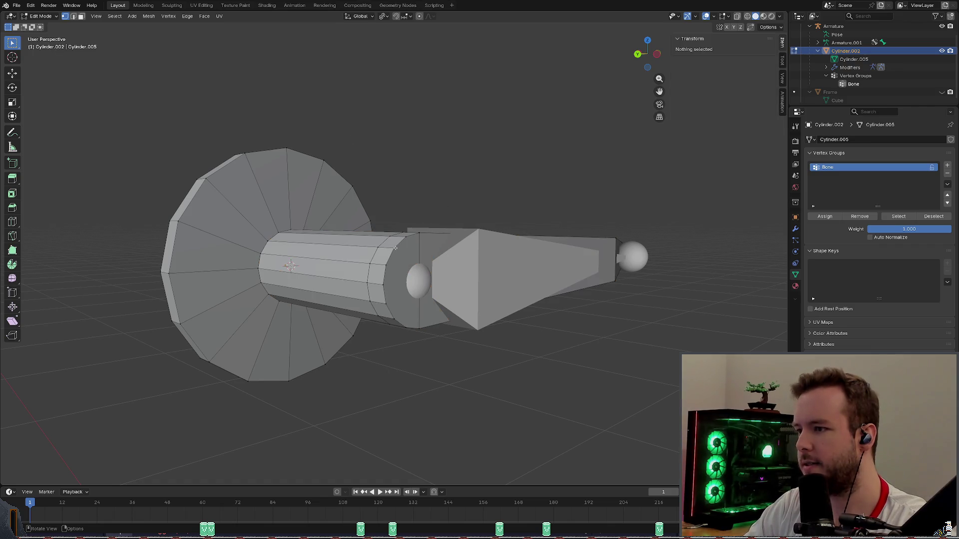
left_click(394, 246)
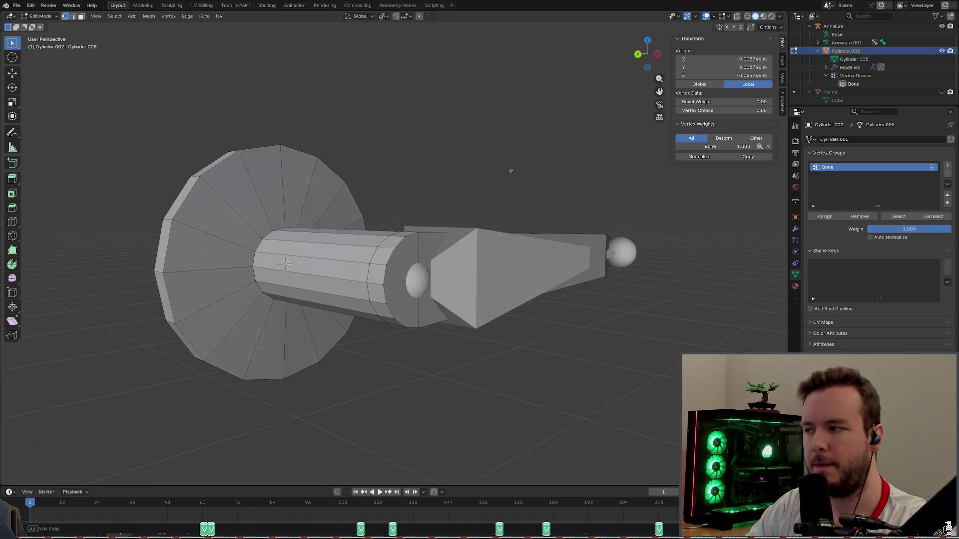
middle_click_drag(503, 168, 355, 122)
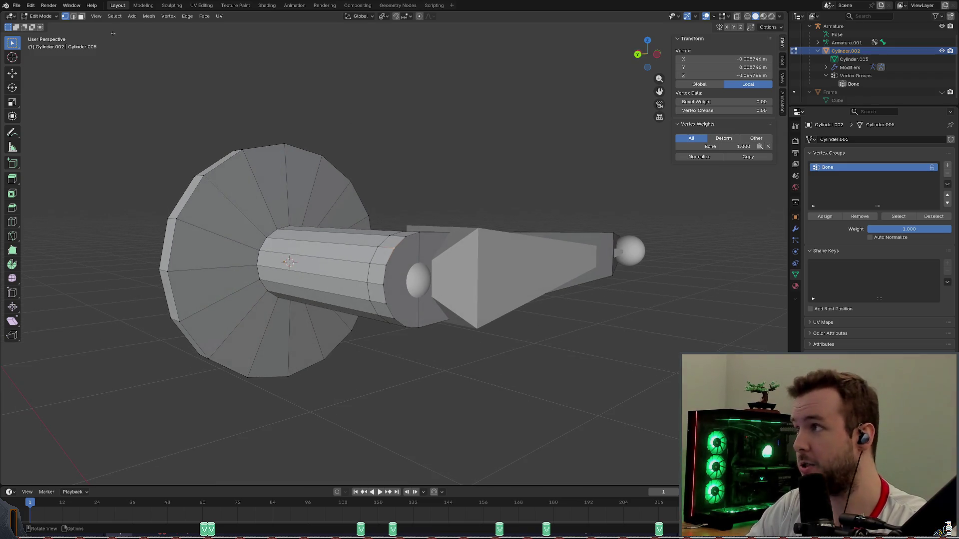
left_click(39, 15)
left_click(44, 27)
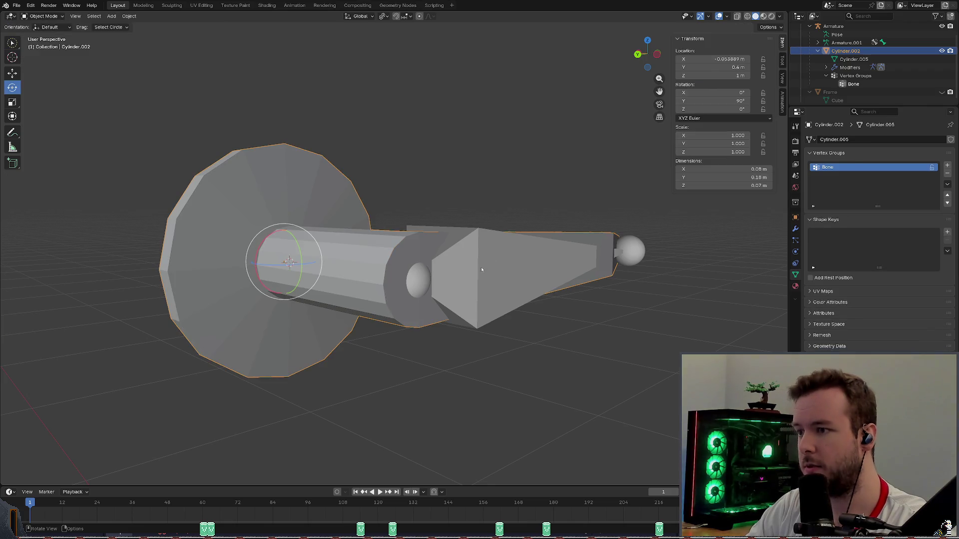
Test-rotate the door bone about X in Pose Mode, cancel it, and save basic_door.blend.
left_click(482, 268)
key("ctrl+Tab")
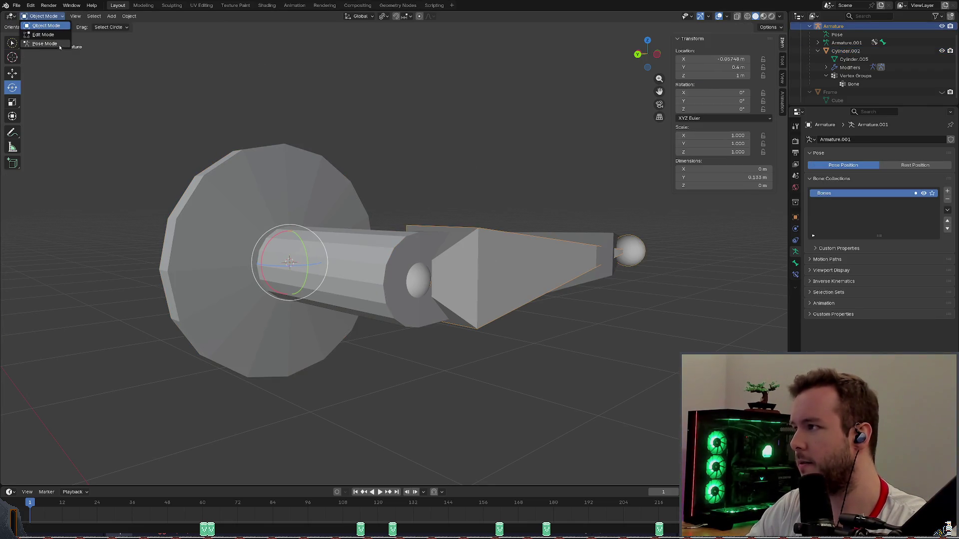
middle_click_drag(447, 161, 480, 172)
left_click(492, 275)
key("r")
key("x")
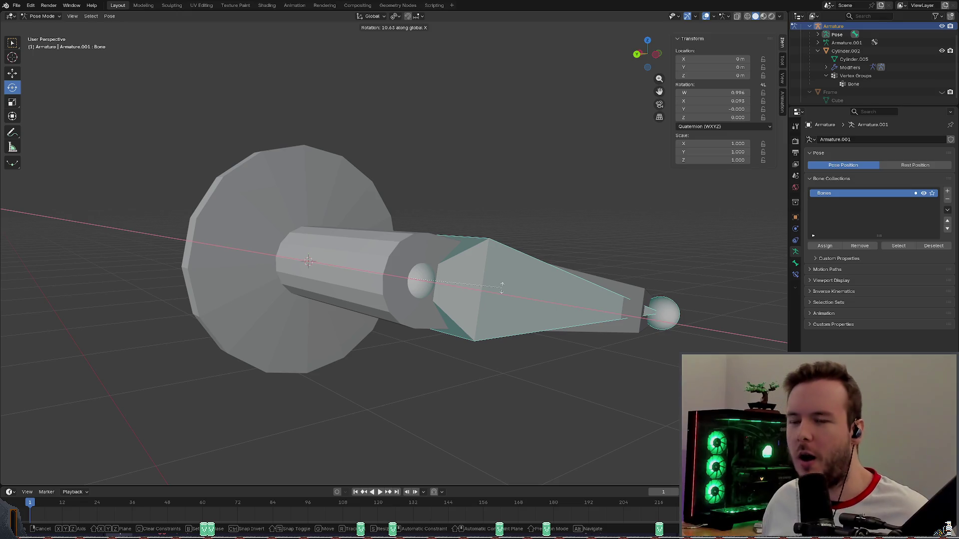
key("Escape")
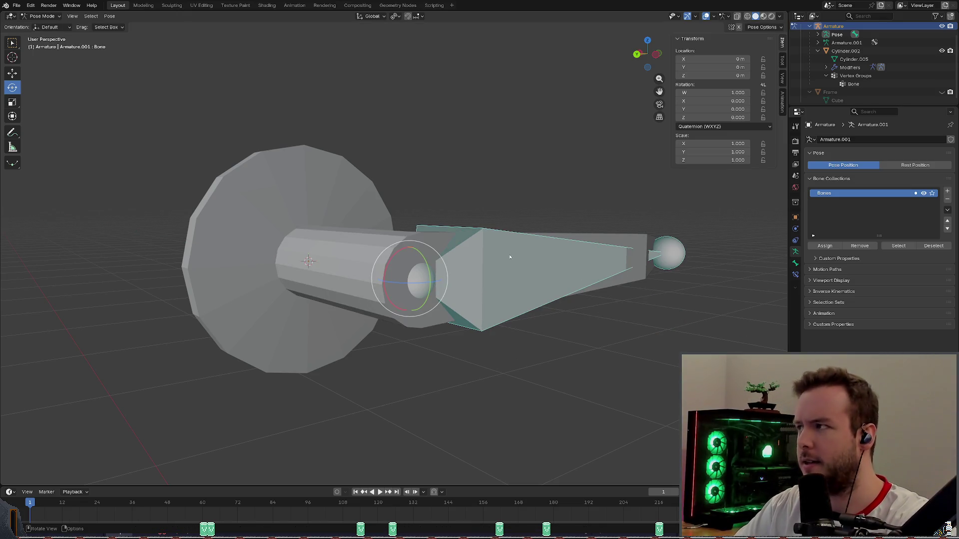
key("ctrl+s")
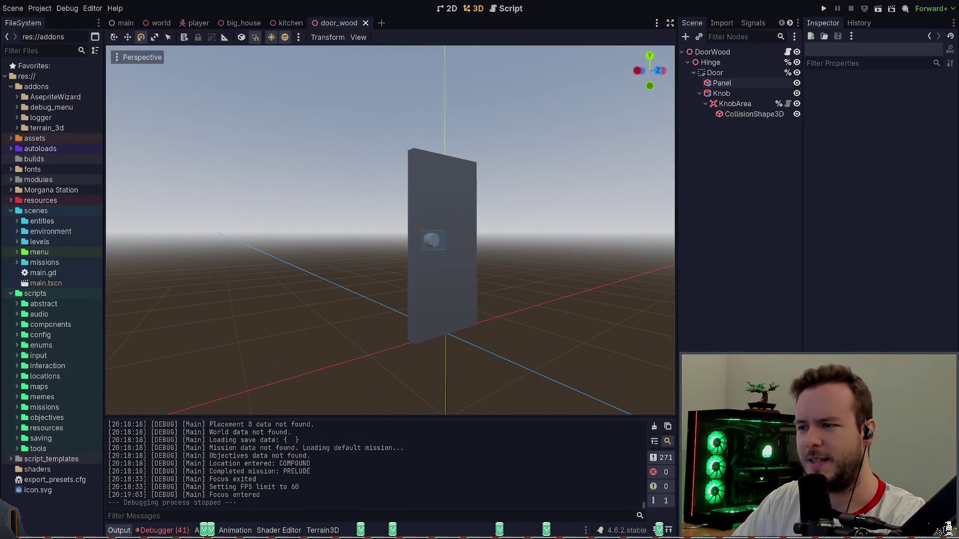
middle_click_drag(449, 224, 412, 225, "shift")
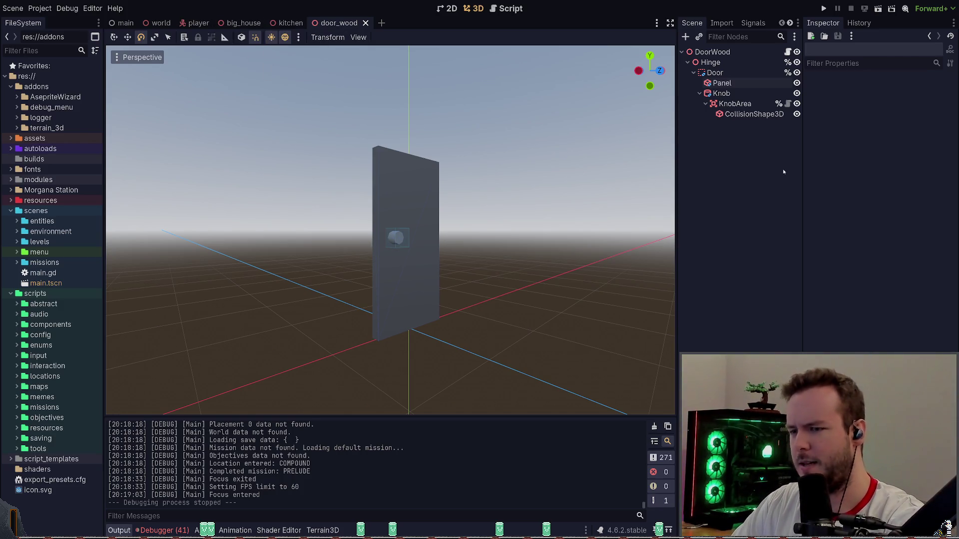
Launch the game briefly, then select the refrigerator's DoorTop mesh in the 3D view.
key("F5")
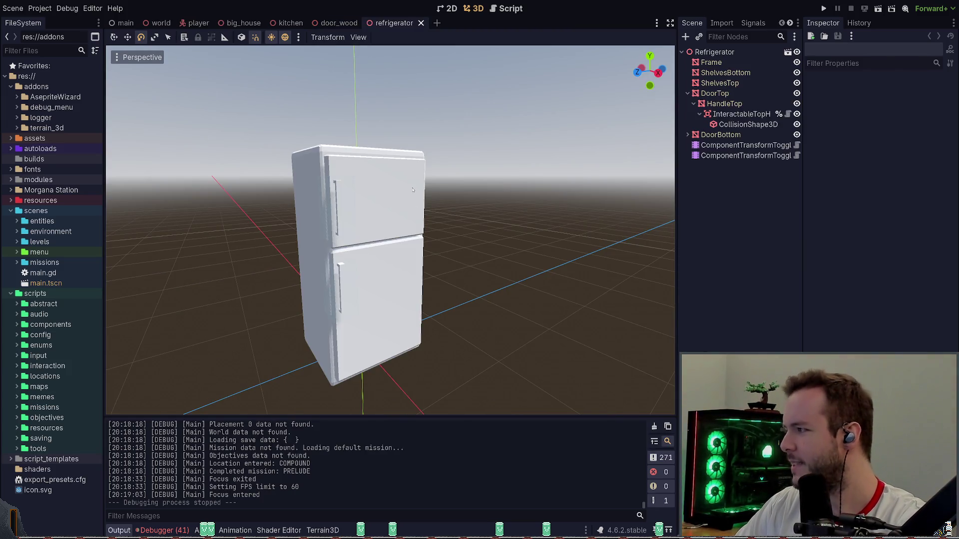
mouse_move(389, 188)
middle_mouse_down()
mouse_move(380, 180)
mouse_move(411, 181)
middle_mouse_up()
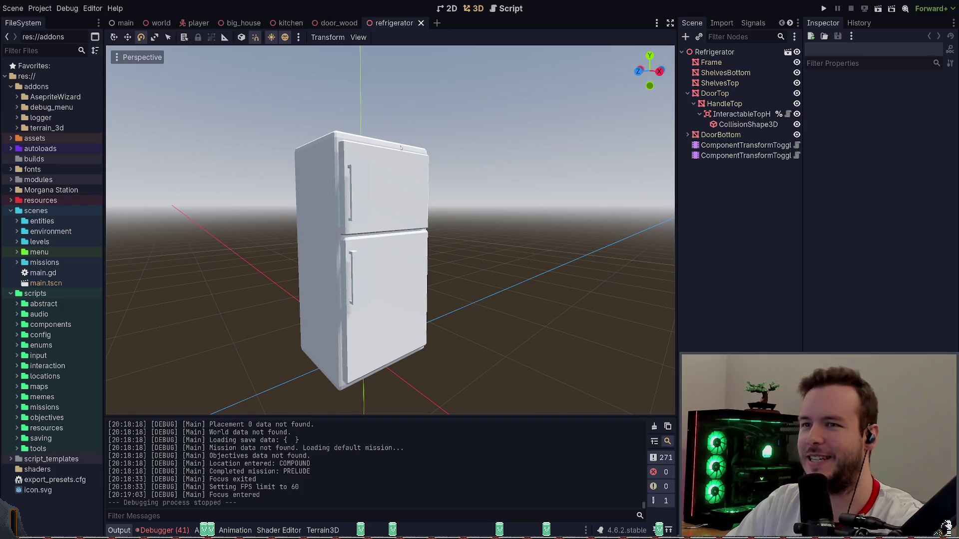
middle_click_drag(490, 200, 472, 181)
left_click(465, 171)
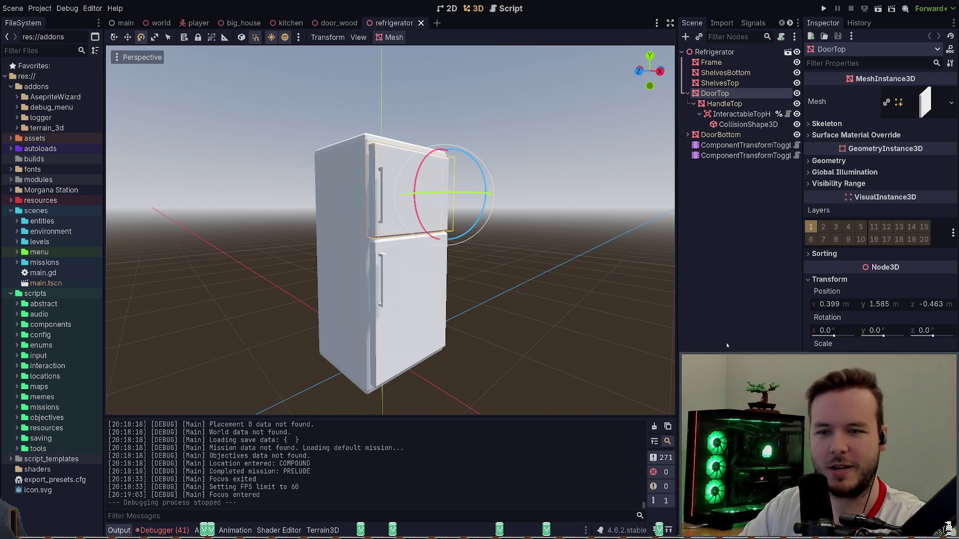
left_click(711, 62)
scroll(493, 237, "up", 2)
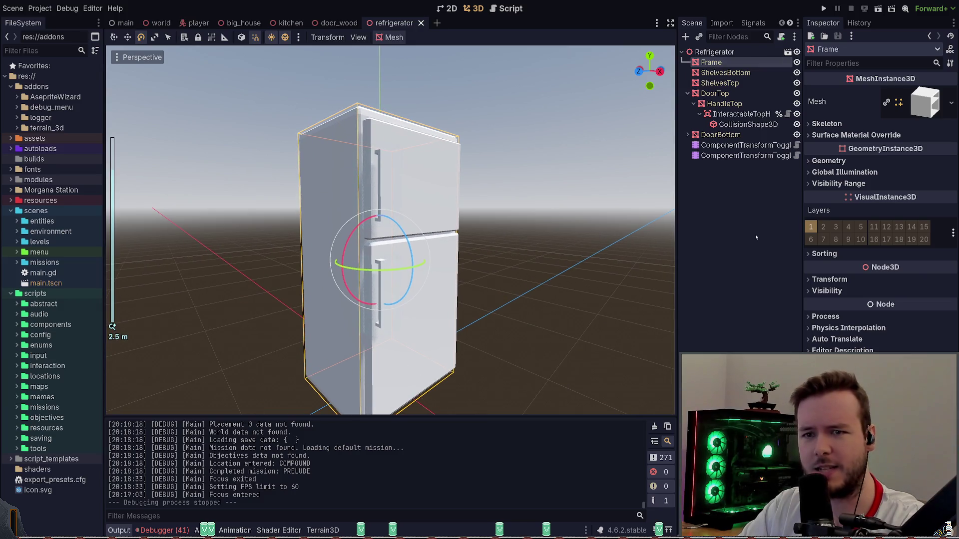
left_click(839, 171)
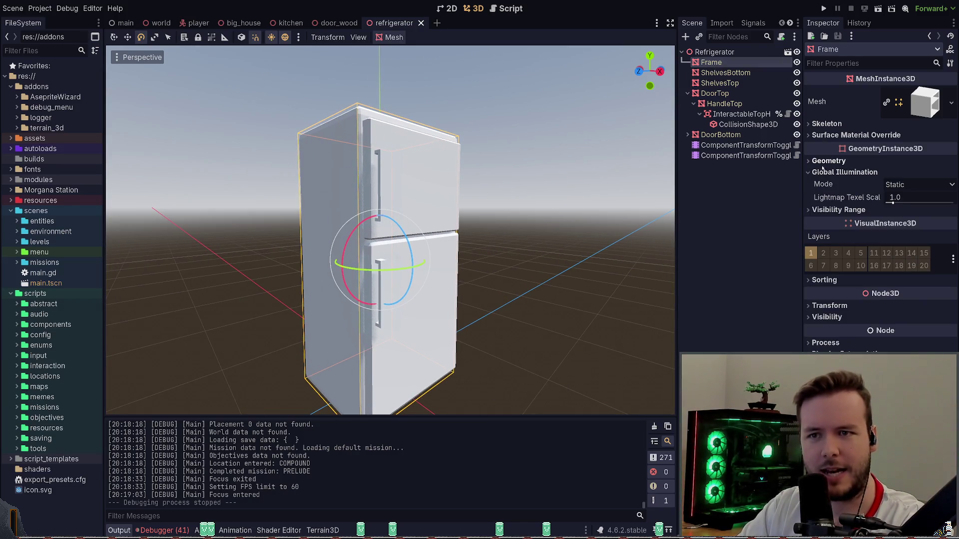
left_click(827, 160)
left_click(828, 161)
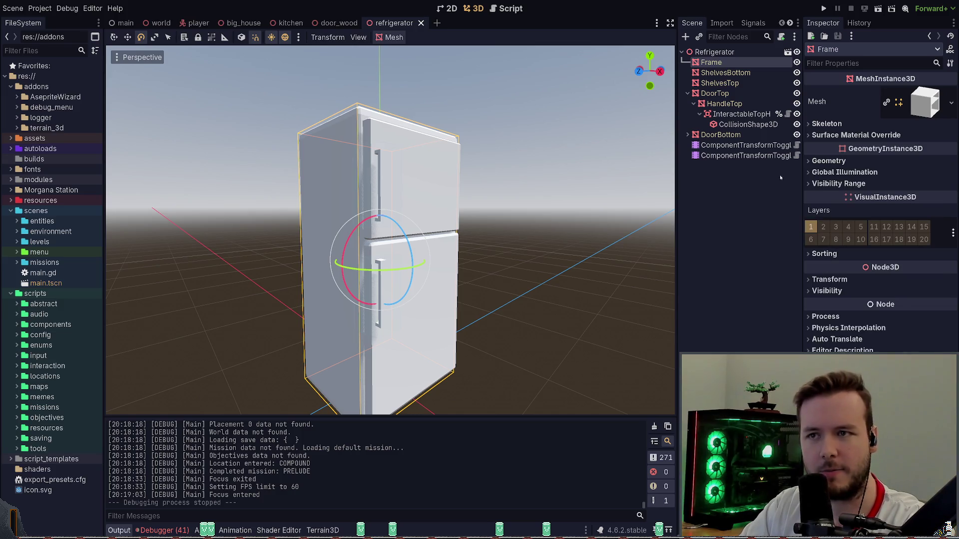
left_click(830, 279)
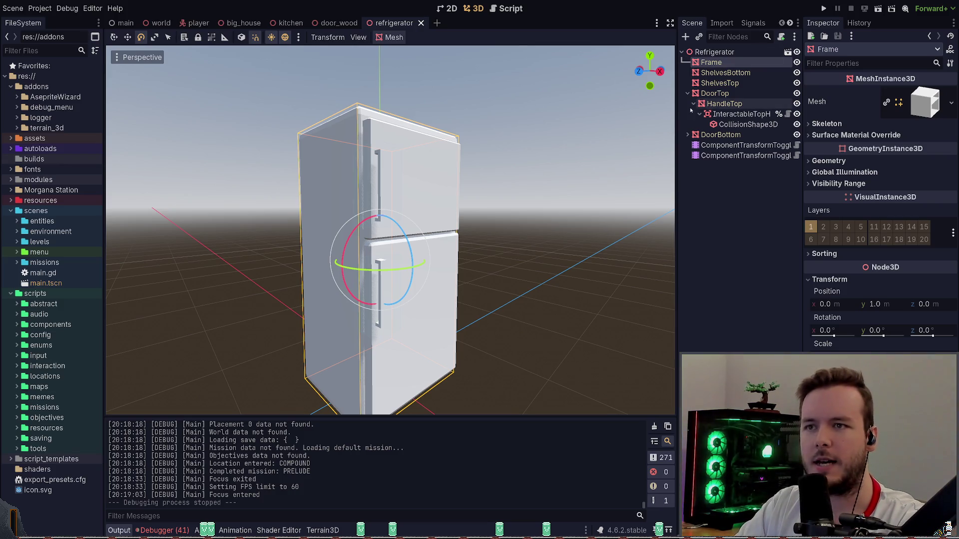
left_click(741, 115)
scroll(422, 214, "up", 2)
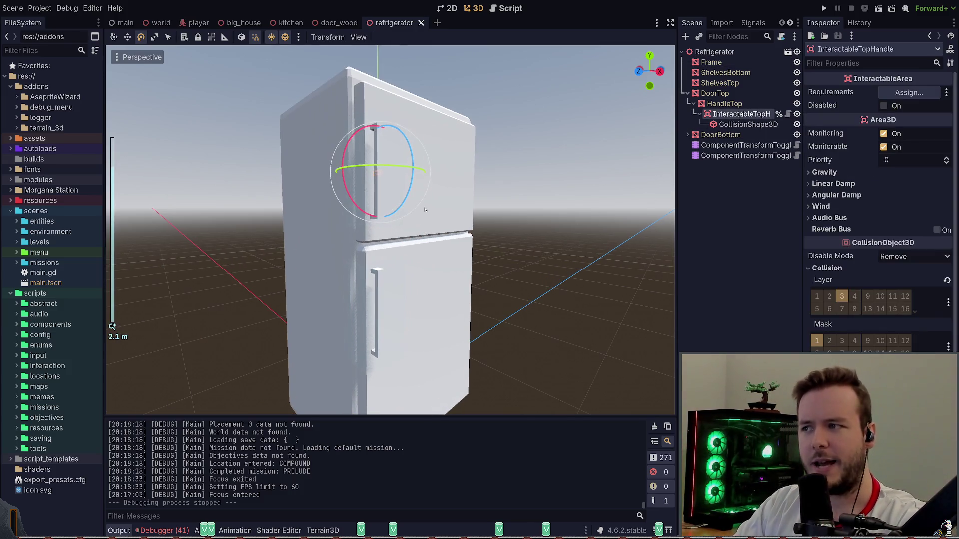
mouse_move(652, 168)
middle_mouse_down()
mouse_move(524, 173)
mouse_move(449, 162)
middle_mouse_up()
left_click(747, 124)
middle_click_drag(524, 225, 554, 181)
scroll(568, 176, "up", 3)
scroll(568, 175, "down", 3)
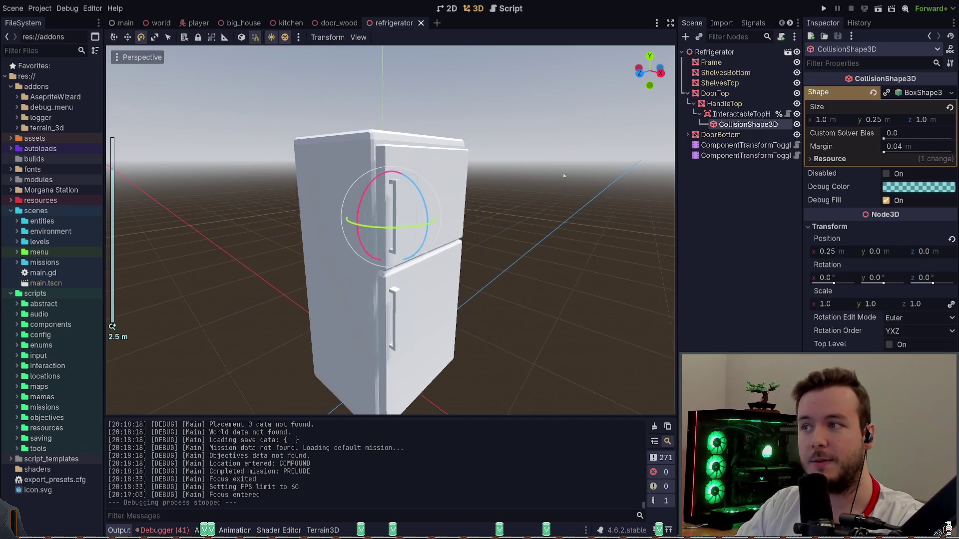
left_click(568, 175)
mouse_move(555, 180)
middle_mouse_down()
mouse_move(385, 176)
mouse_move(375, 194)
mouse_move(209, 234)
middle_mouse_up()
scroll(371, 199, "up", 4)
scroll(368, 208, "up", 2)
mouse_move(154, 208)
middle_mouse_down()
mouse_move(450, 240)
mouse_move(390, 231)
middle_mouse_up()
scroll(449, 240, "down", 2)
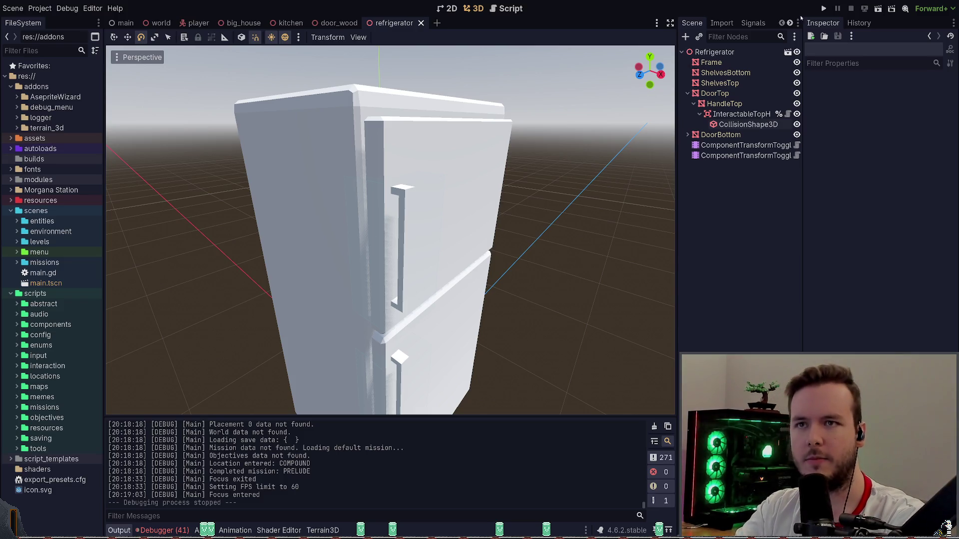
Walk up to and around the fridge in the running game, then bring up the pause menu.
key("F5")
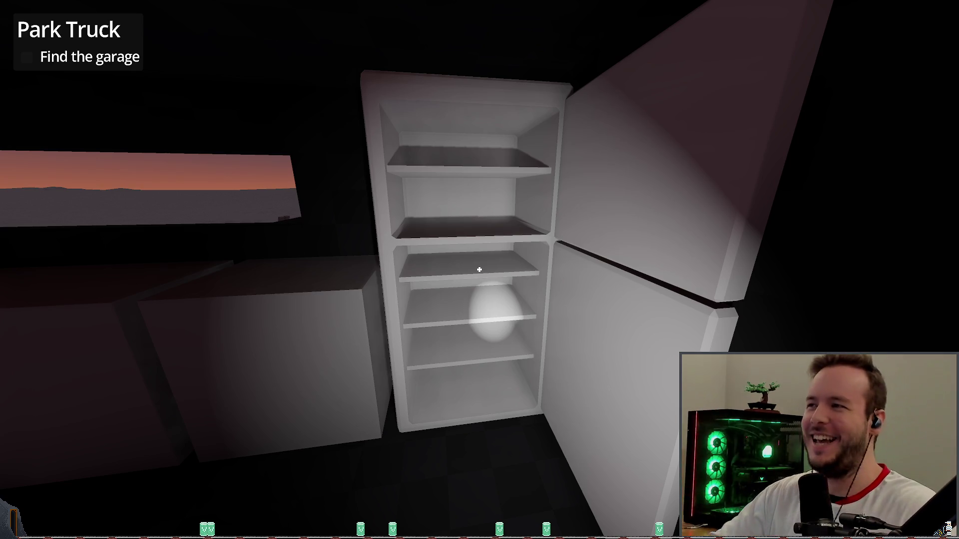
key("w")
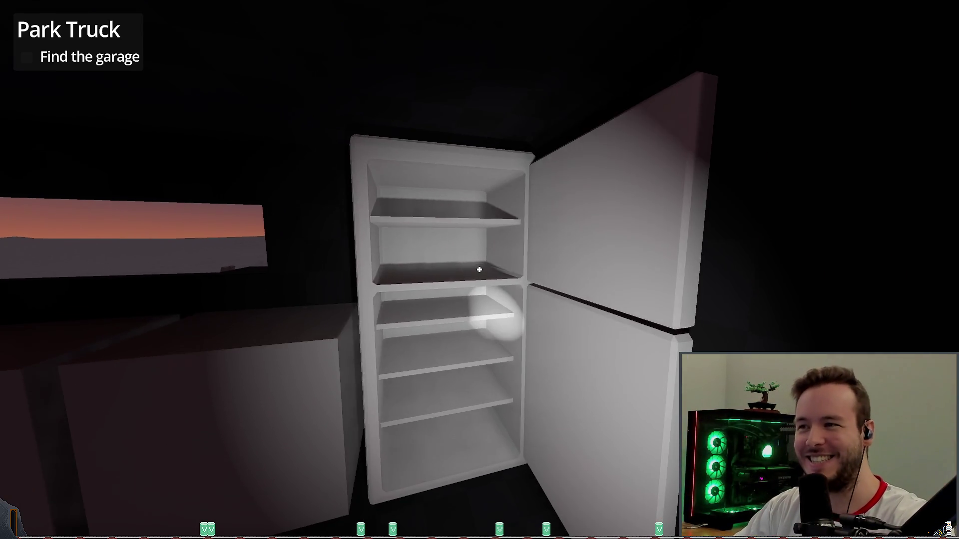
key("s")
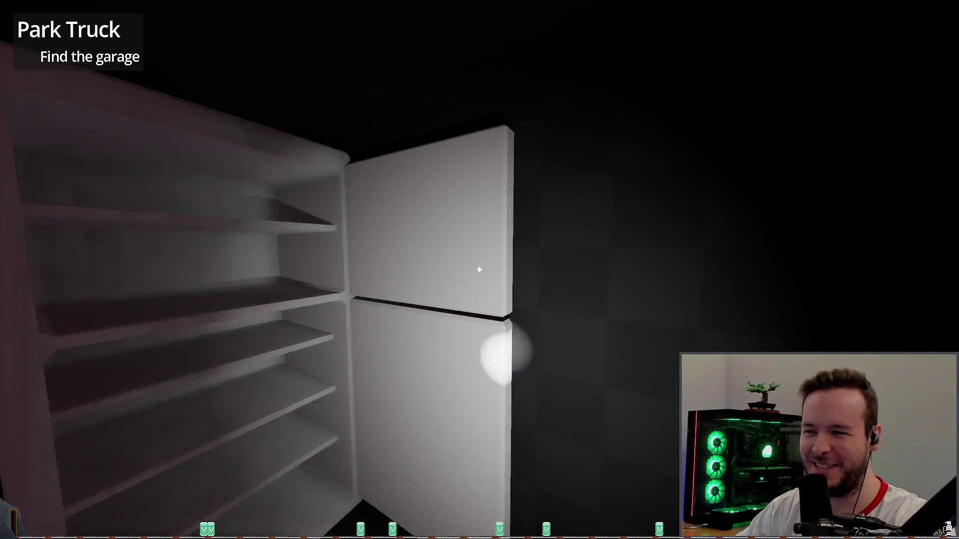
key("s")
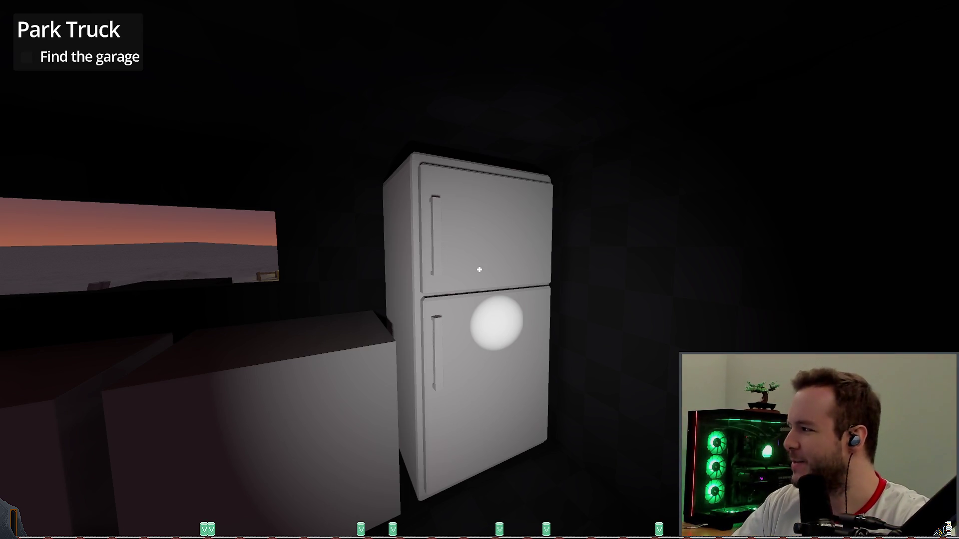
key("Escape")
Quit the playtest, select the refrigerator's Frame mesh, and switch to the Obsidian notes.
left_click(48, 343)
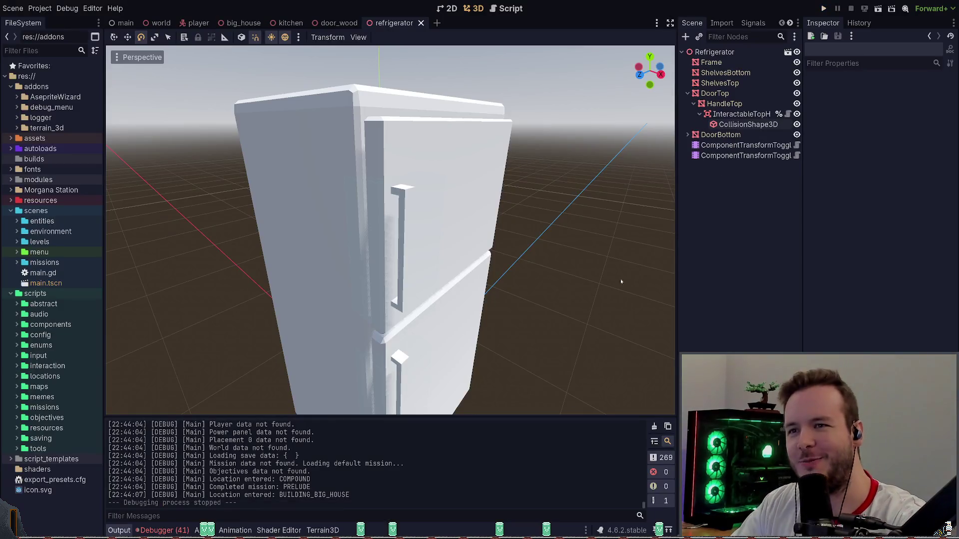
left_click(689, 93)
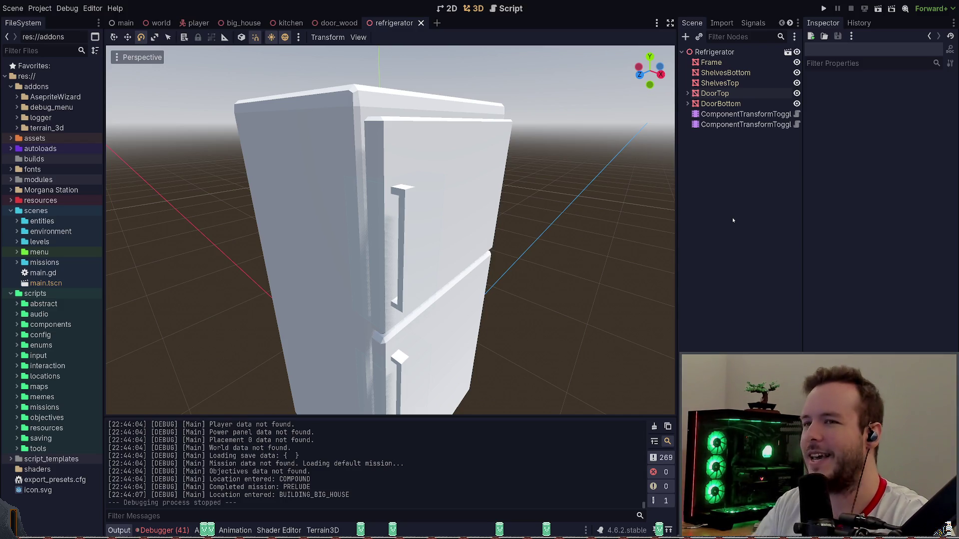
left_click(711, 62)
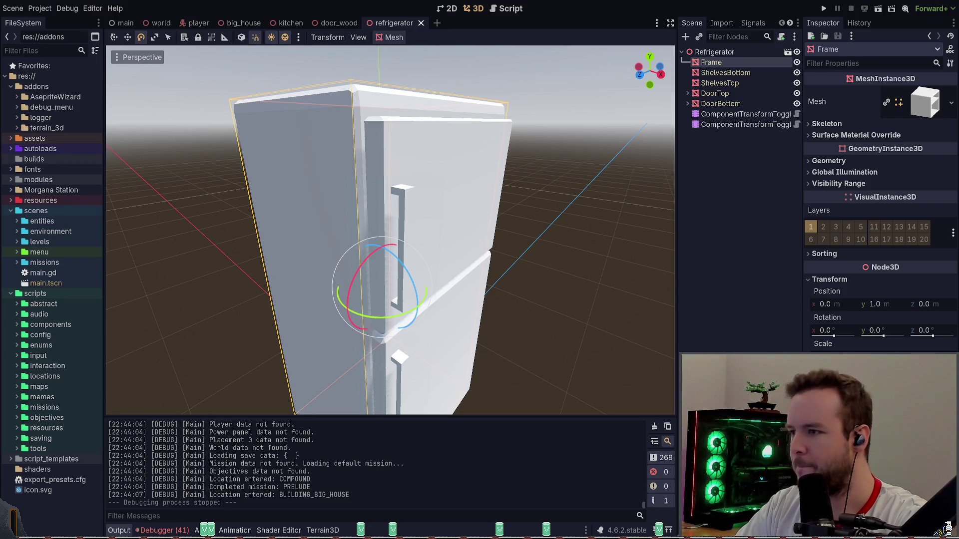
key("alt+Tab")
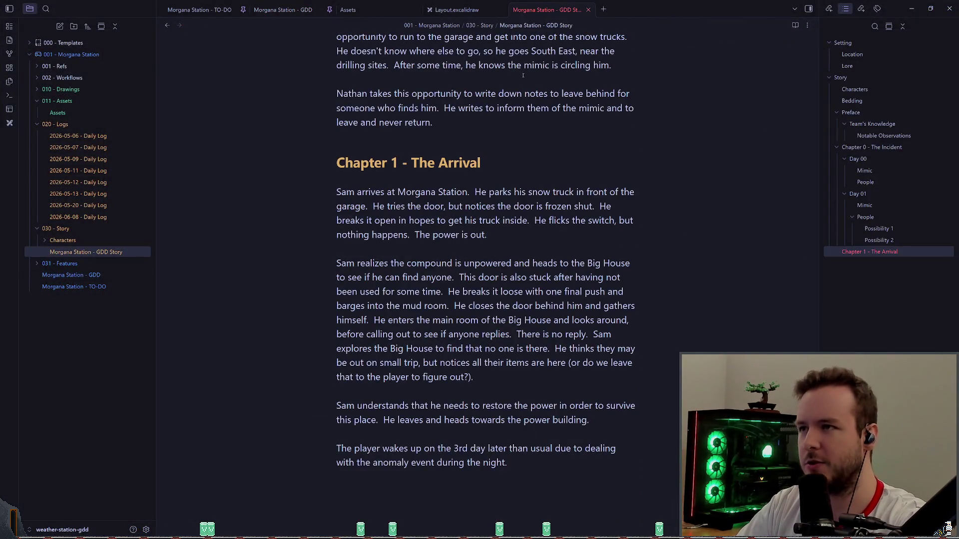
Add the to-do 'Fix refrigerator scaling. Apply transforms!' to the 2026-06-08 daily log.
left_click(457, 9)
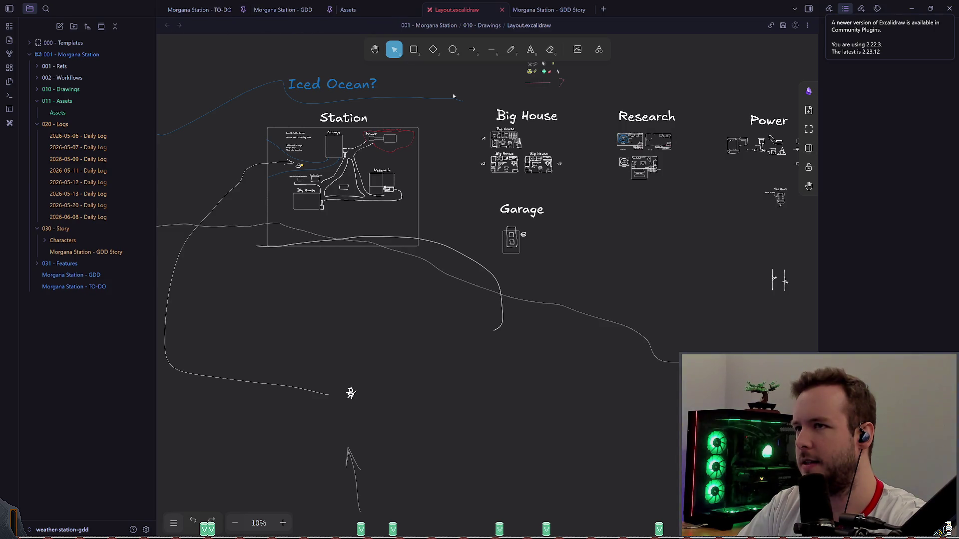
left_click(78, 217)
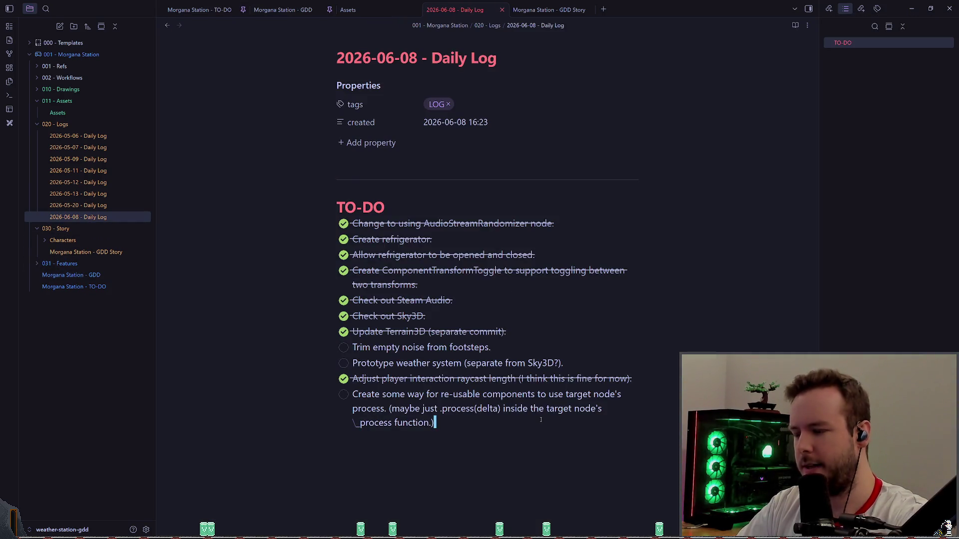
key("Return")
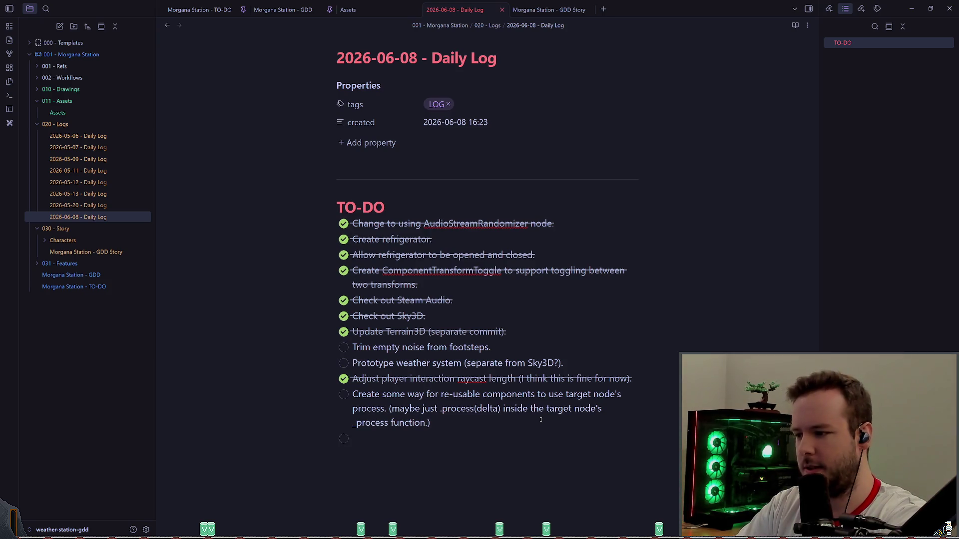
type("Fix refri")
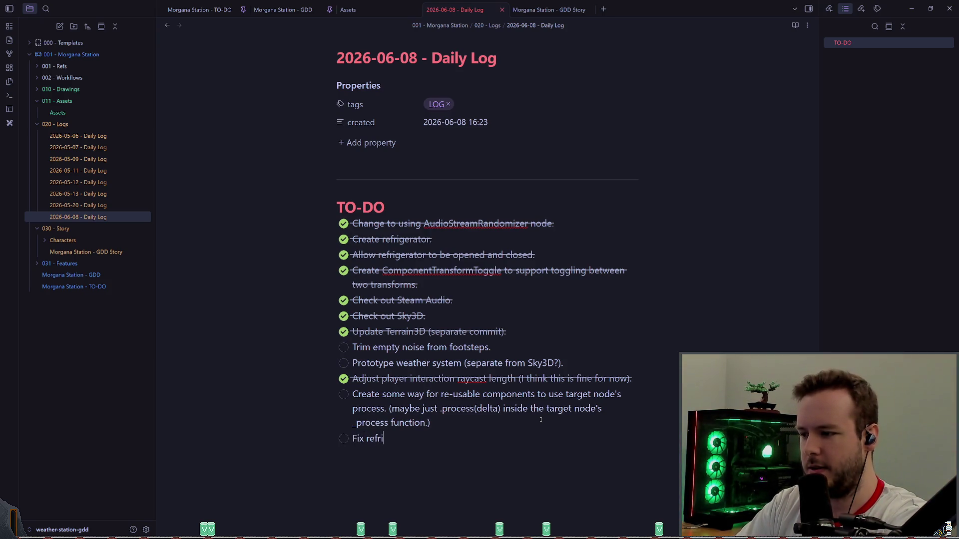
type(".  Appl")
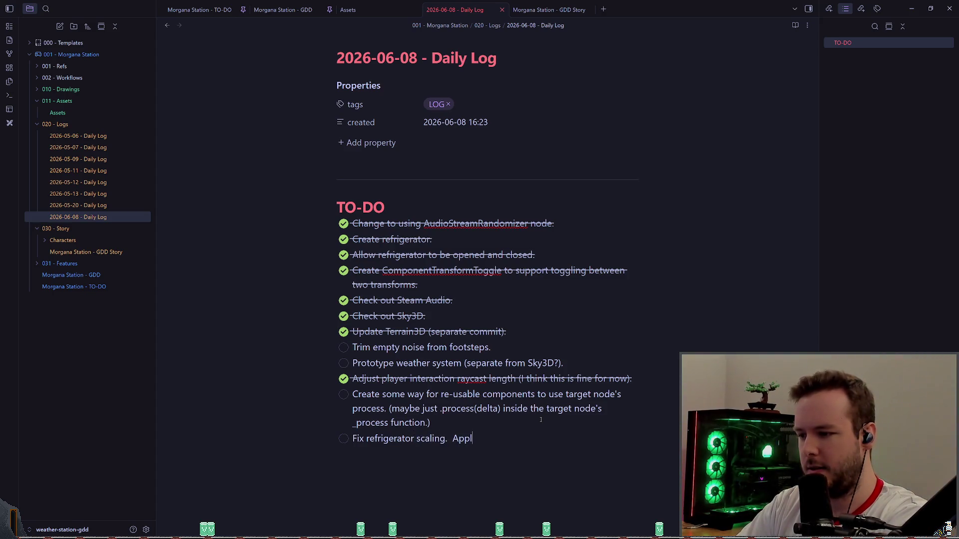
type("efore imp")
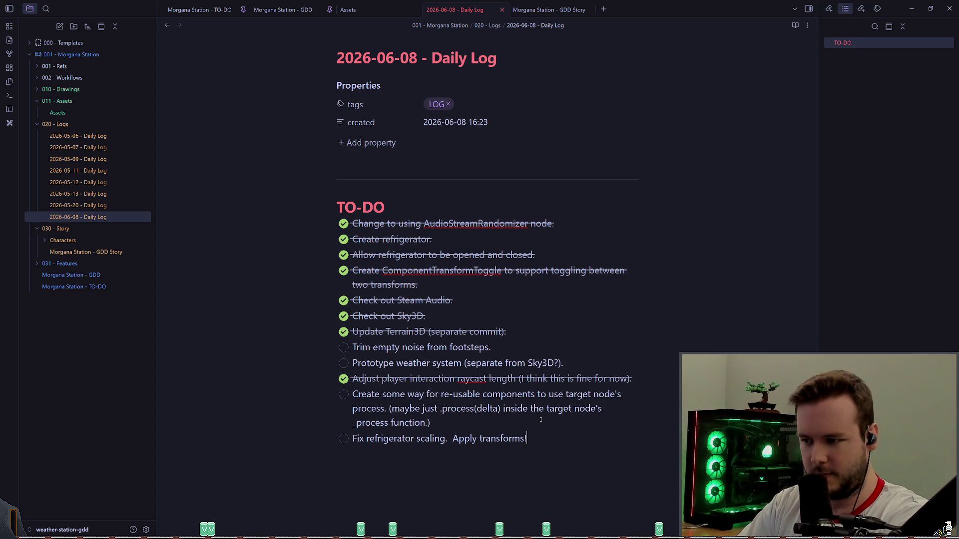
type("!")
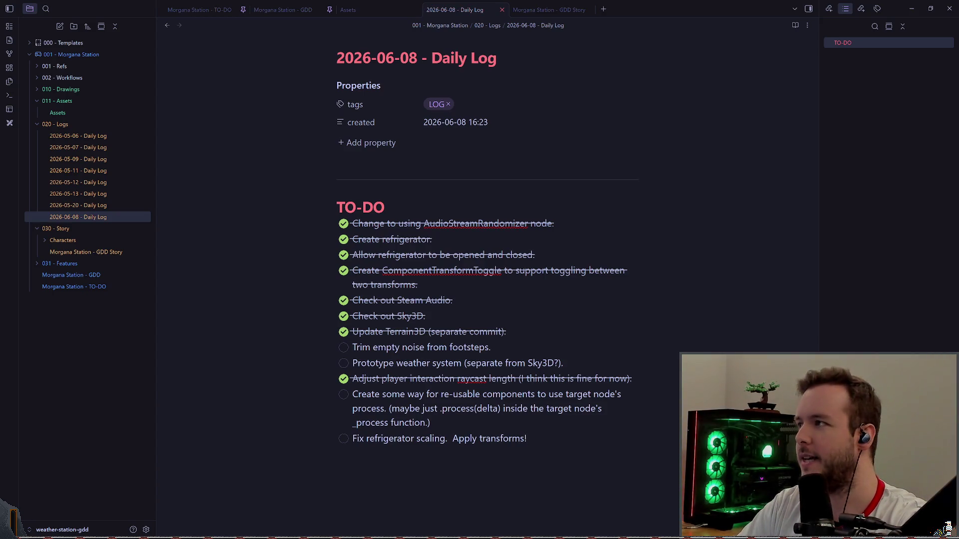
key("alt+Tab")
scroll(559, 158, "down", 3)
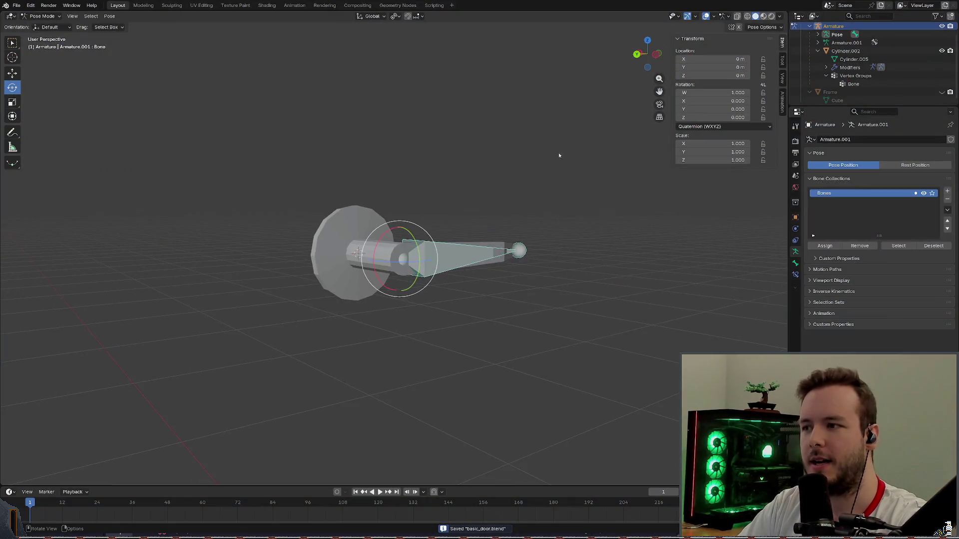
scroll(560, 158, "down", 2)
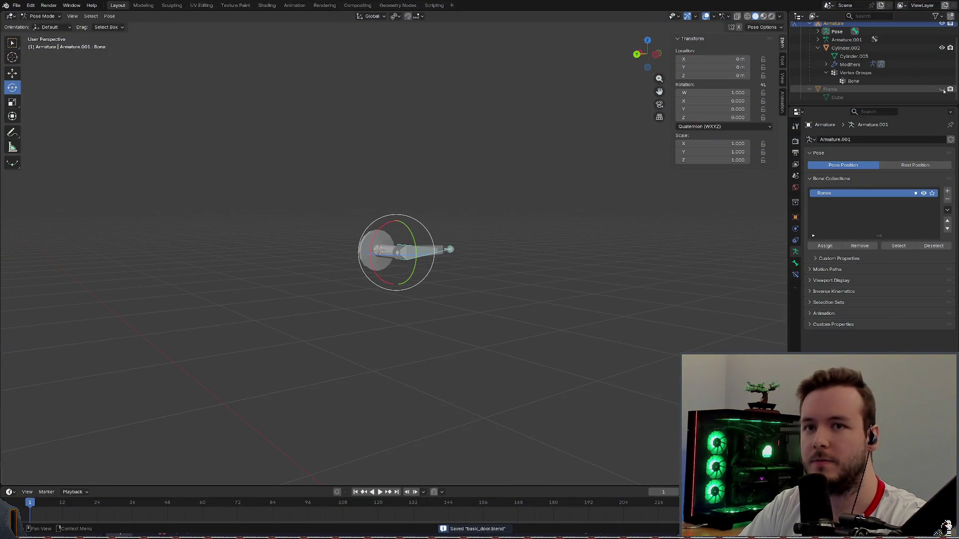
Unhide the Frame collection's door mesh and save basic_door.blend.
left_click(942, 89)
mouse_move(524, 187)
middle_mouse_down()
mouse_move(522, 135)
mouse_move(509, 139)
middle_mouse_up()
key("ctrl+s")
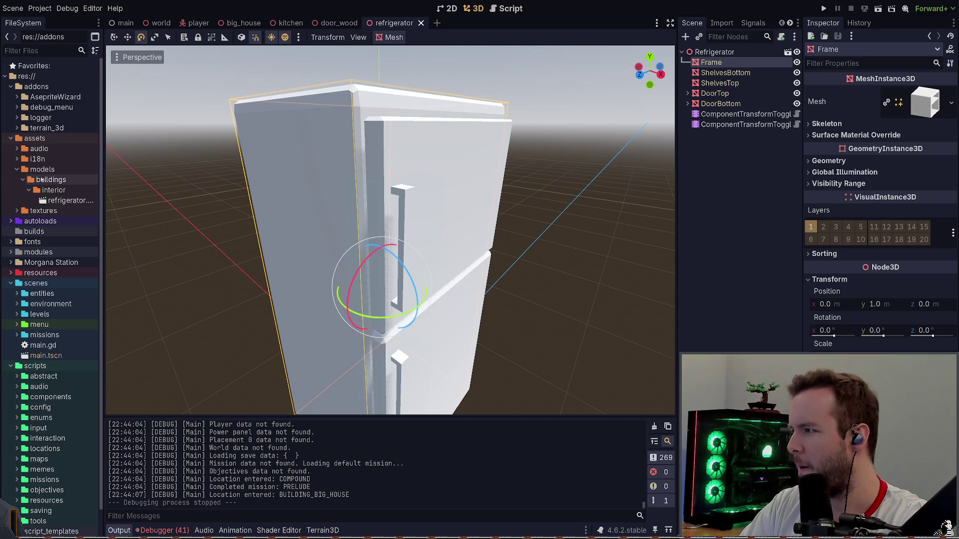
Create a doors folder under models/buildings and tidy the collapsed interior and scripts folders.
left_click(29, 191)
left_click(56, 181)
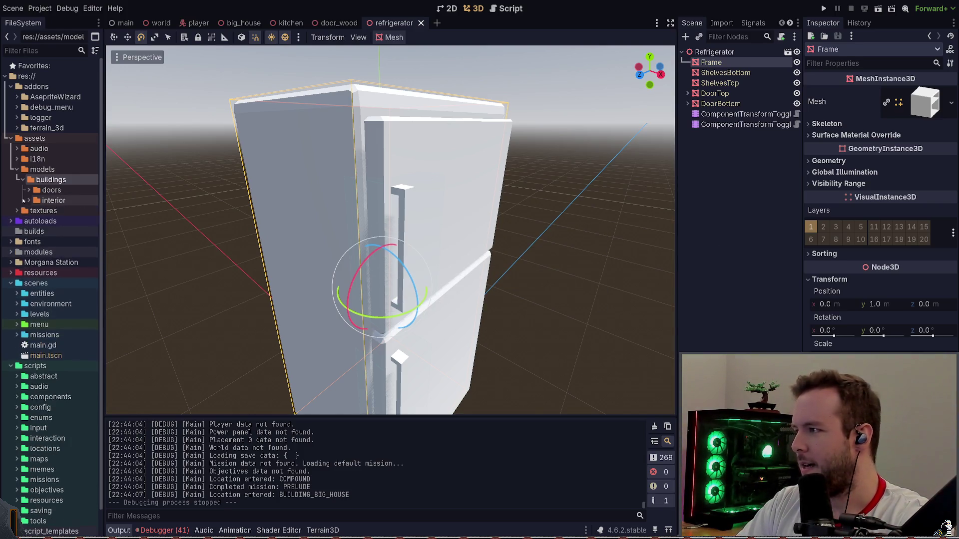
left_click(12, 366)
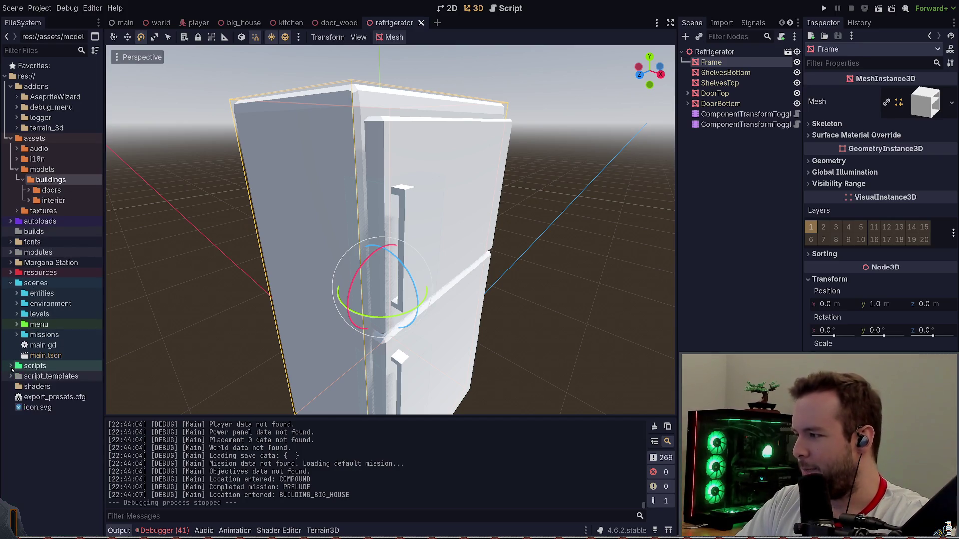
Check the wooden door in big_house, run the game with F5, then move on to garage.tscn.
left_click(244, 23)
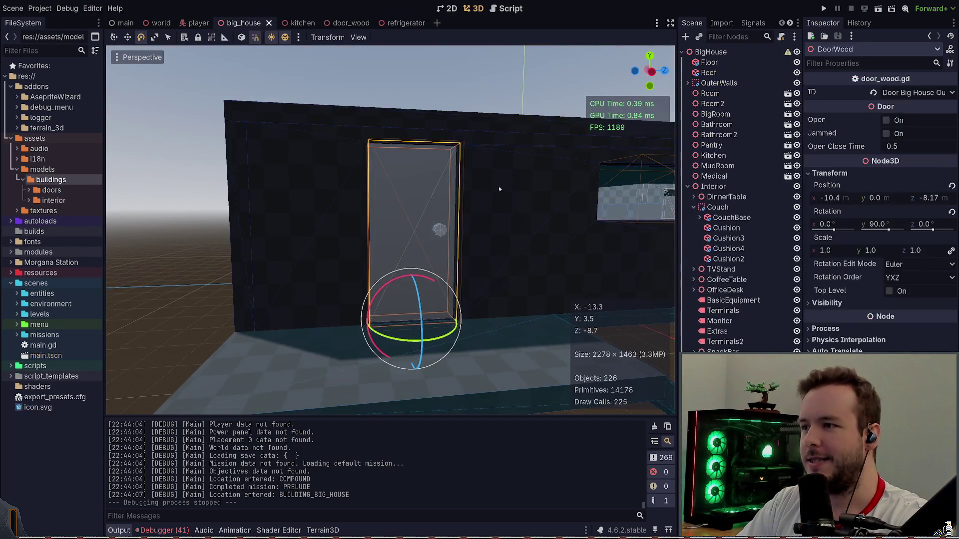
right_click_drag(483, 166, 487, 168)
left_click(483, 166)
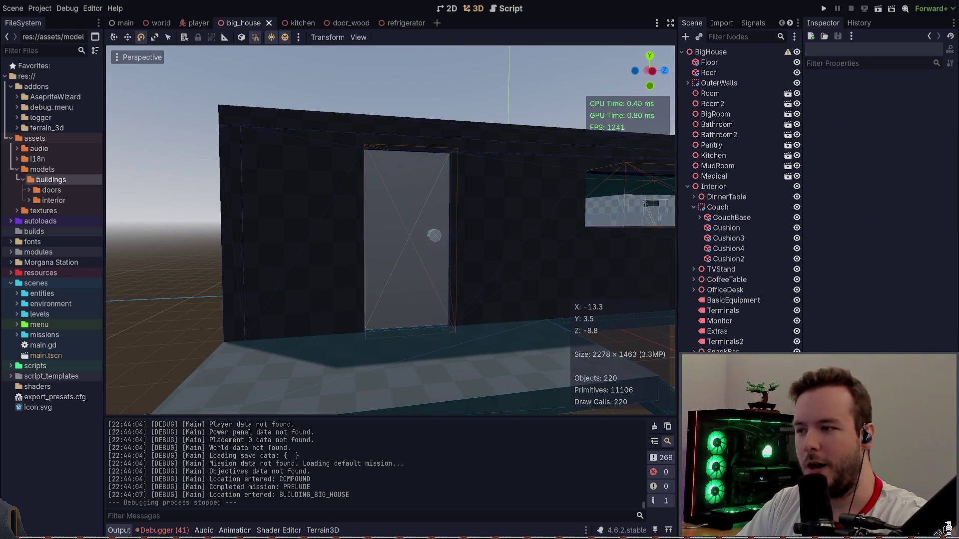
scroll(555, 319, "up", 1)
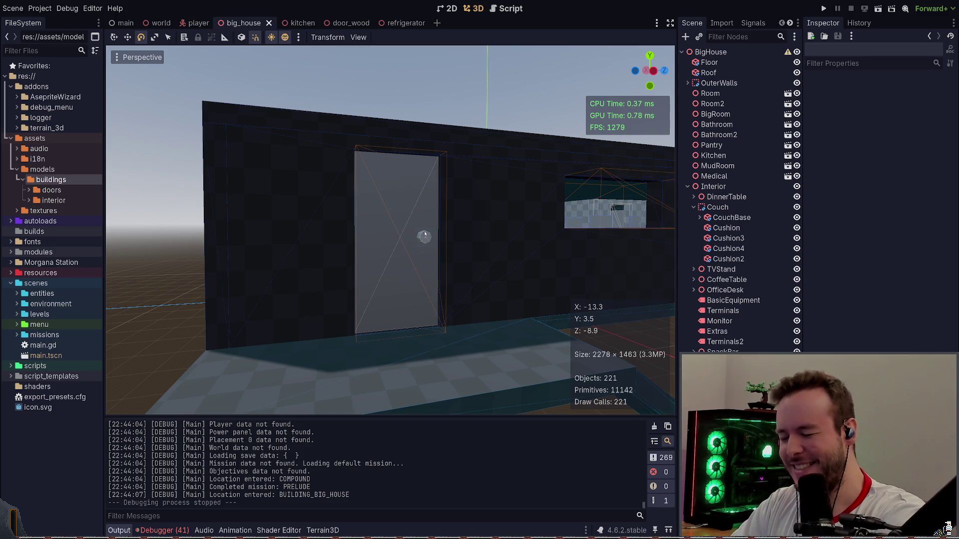
key("F5")
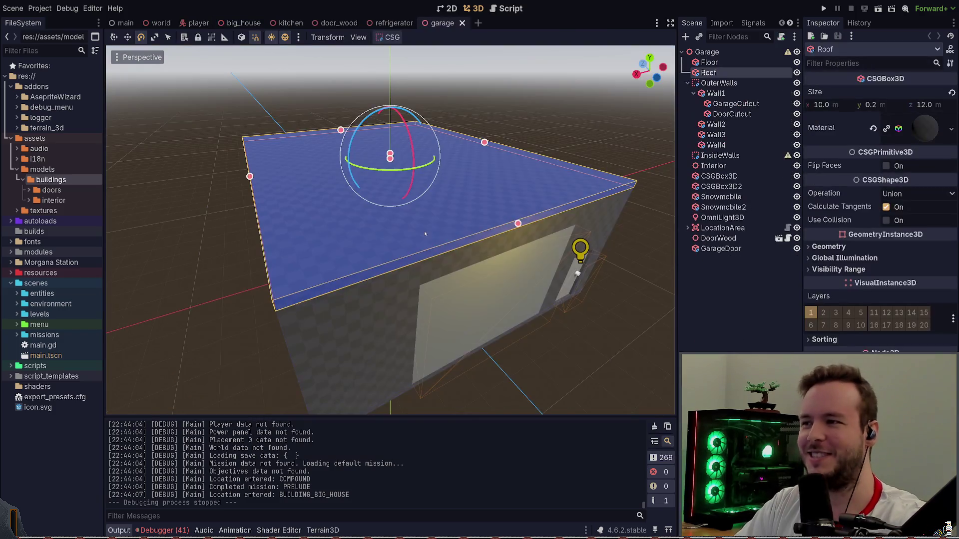
Face the garage door and select the DoorWood instance in the Scene tree.
mouse_move(489, 253)
middle_mouse_down()
mouse_move(375, 188)
mouse_move(337, 225)
mouse_move(449, 247)
middle_mouse_up()
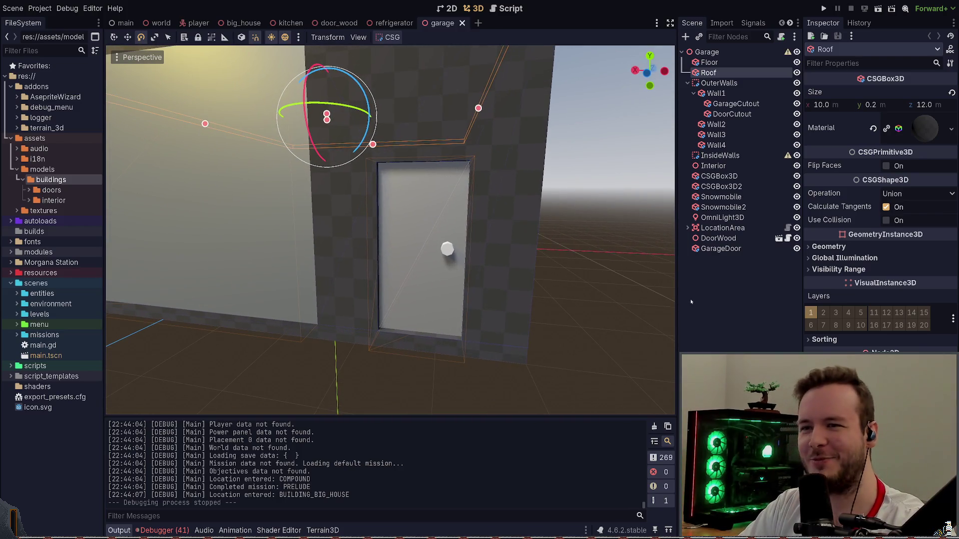
left_click(667, 267)
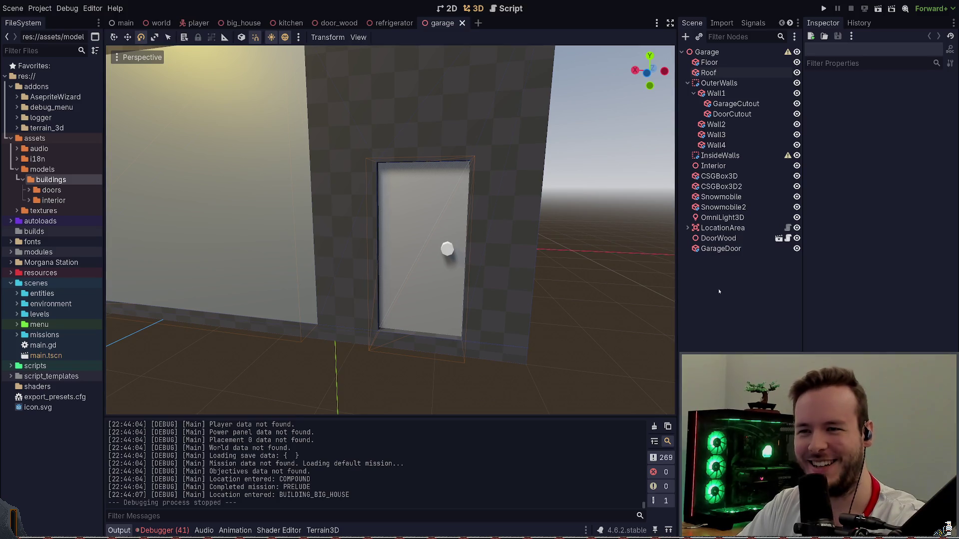
left_click(711, 248)
left_click(716, 176)
left_click(718, 238)
left_click(768, 248)
left_click(769, 238)
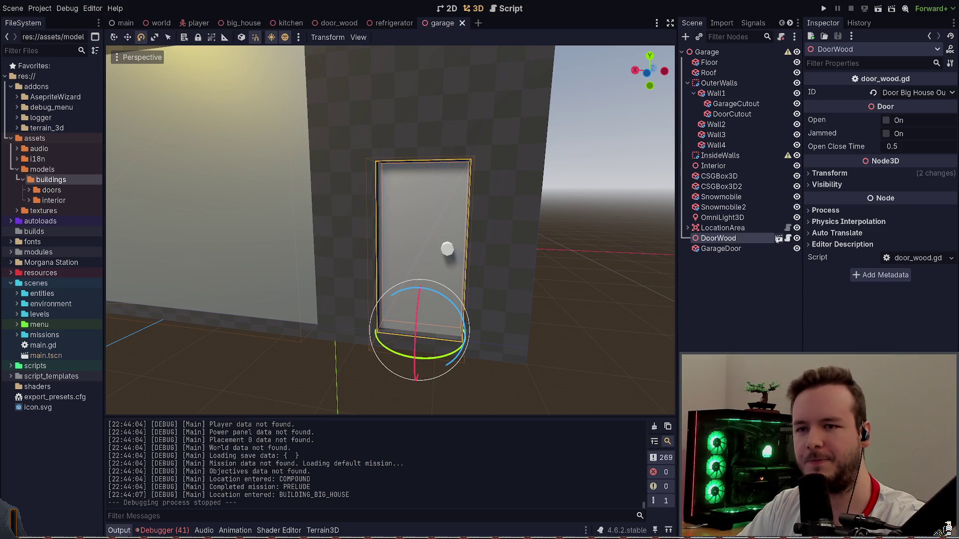
Open DoorWood's own door_wood scene and look over its panel.
left_click(779, 238)
mouse_move(419, 225)
middle_mouse_down()
mouse_move(408, 176)
mouse_move(179, 102)
middle_mouse_up()
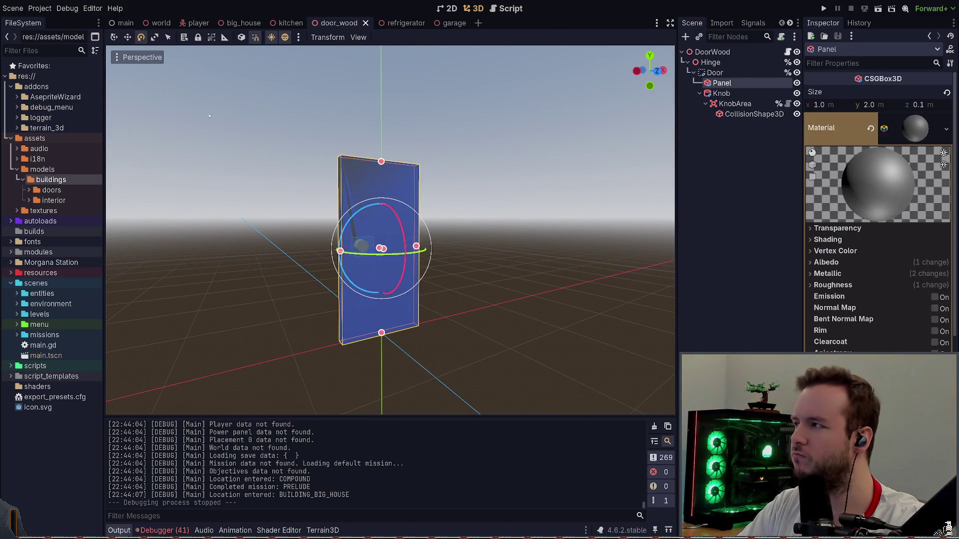
Open basic_door.blend from the doors folder as a new scene for inspection.
left_click(589, 164)
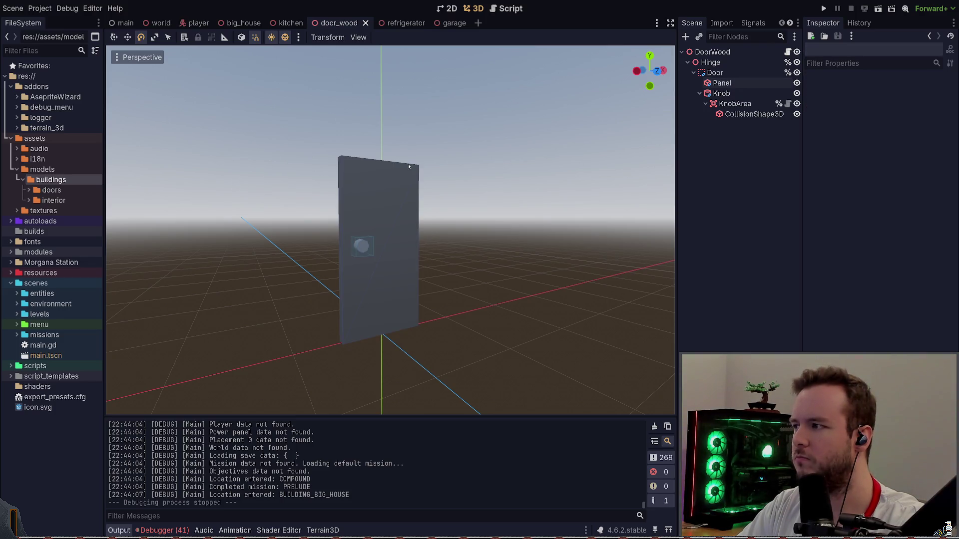
left_click(52, 200)
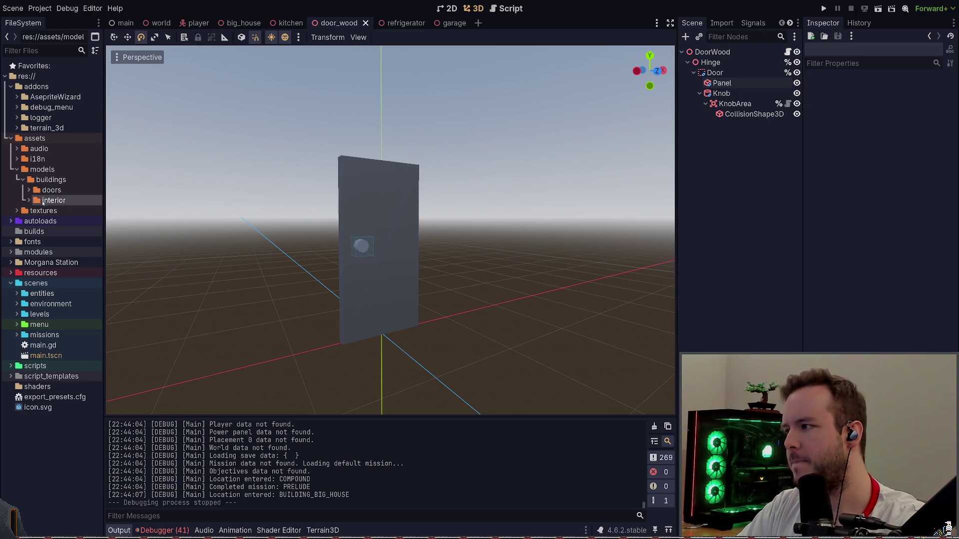
left_click(29, 191)
double_click(68, 200)
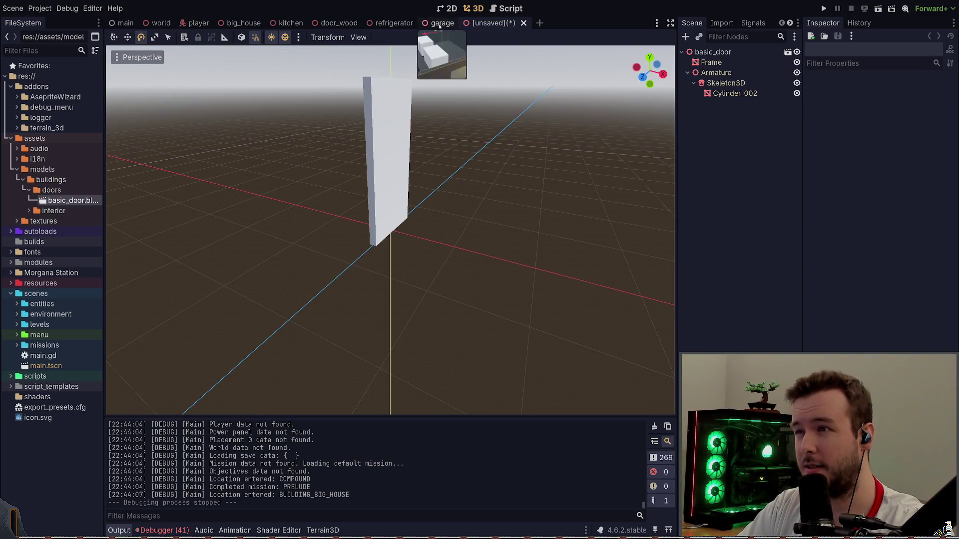
Discard the unsaved basic_door scene and return to Blender.
left_click(732, 53)
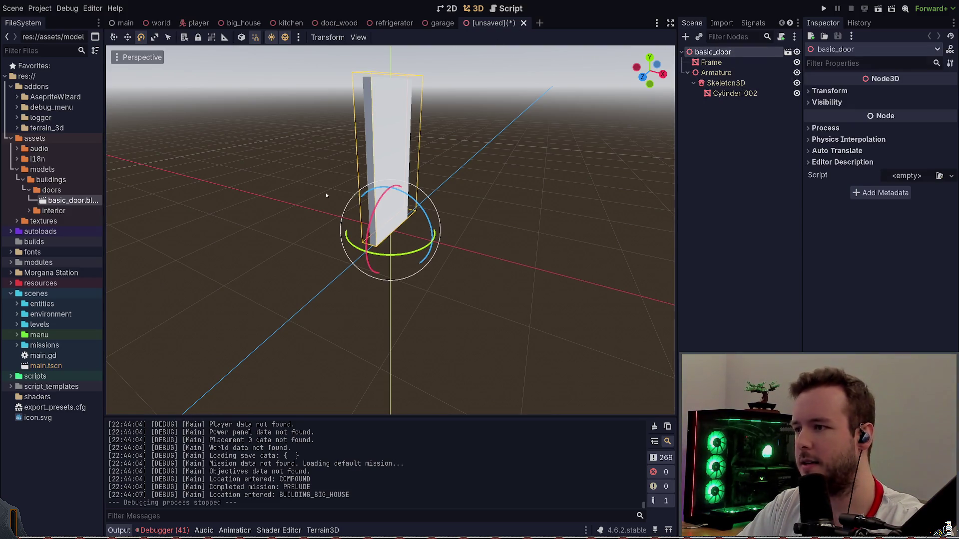
key("ctrl+shift+w")
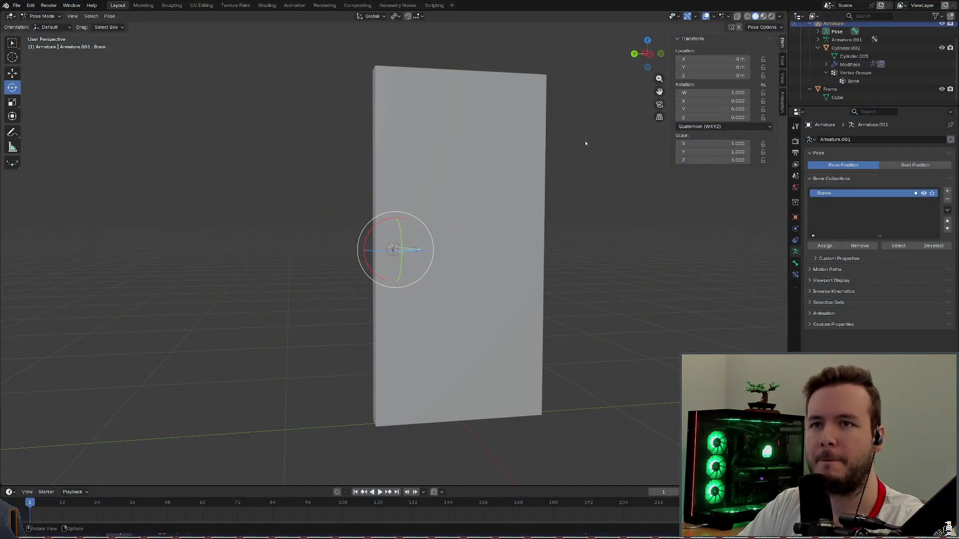
scroll(569, 145, "up", 2)
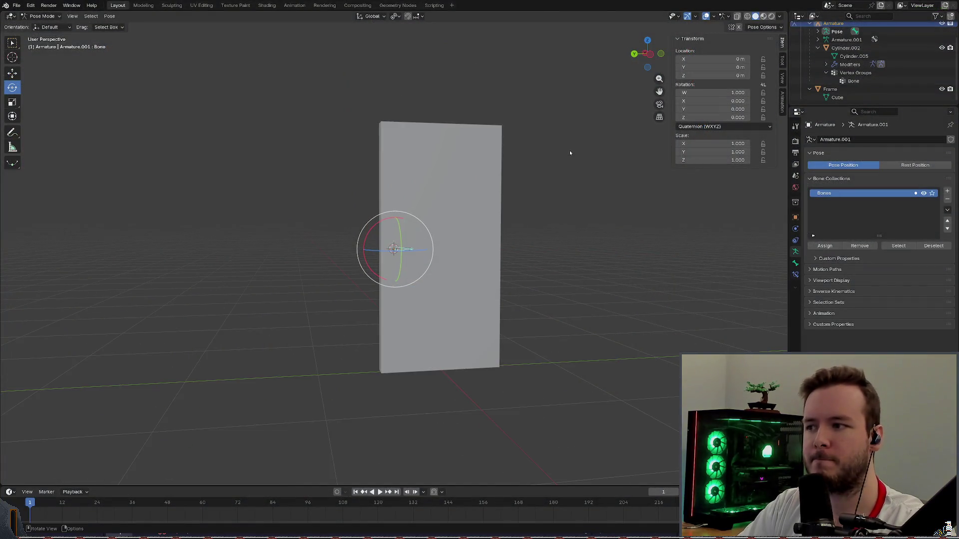
scroll(558, 194, "up", 3)
scroll(859, 60, "up", 2)
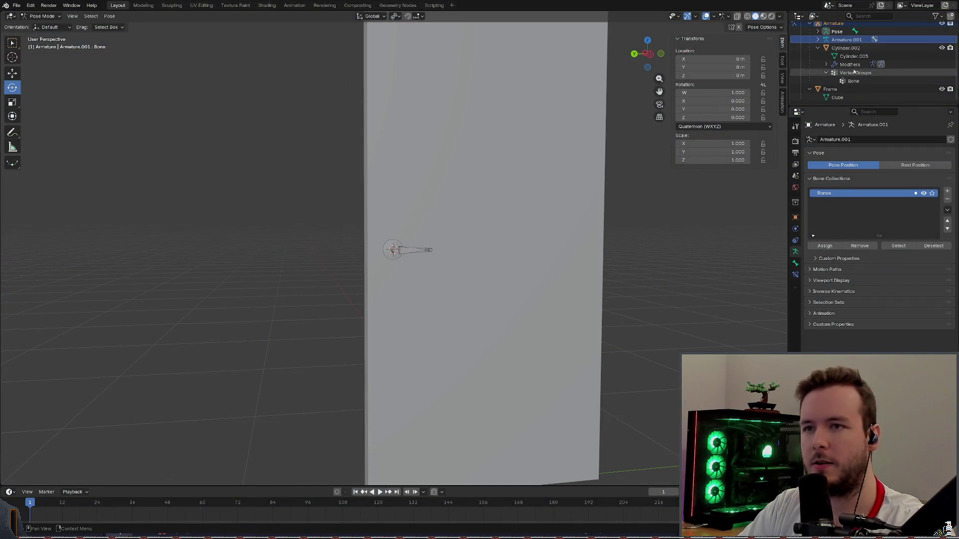
Rename the Cylinder object to Handle, save basic_door.blend and switch back to Godot.
left_click(859, 55)
double_click(847, 65)
type("Door")
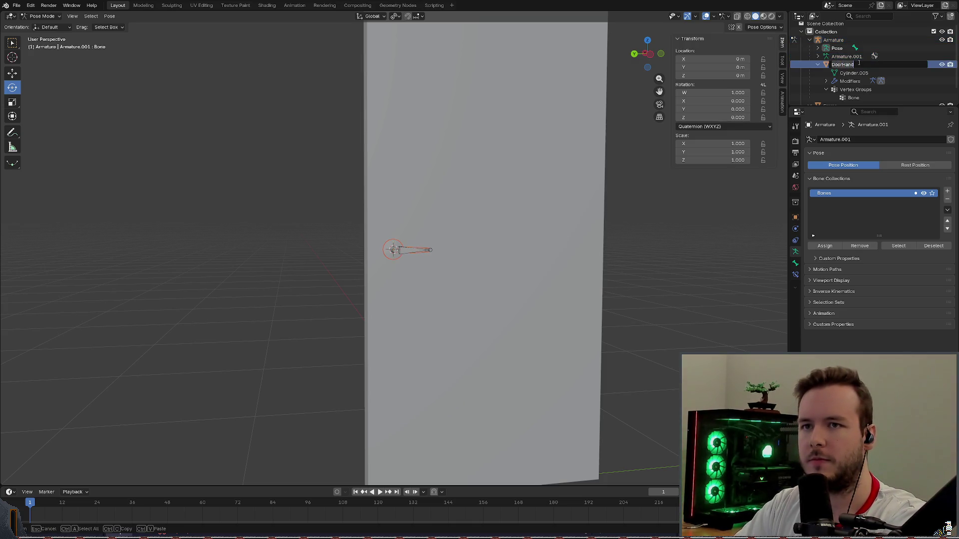
type("Handle")
key("Return")
key("ctrl+s")
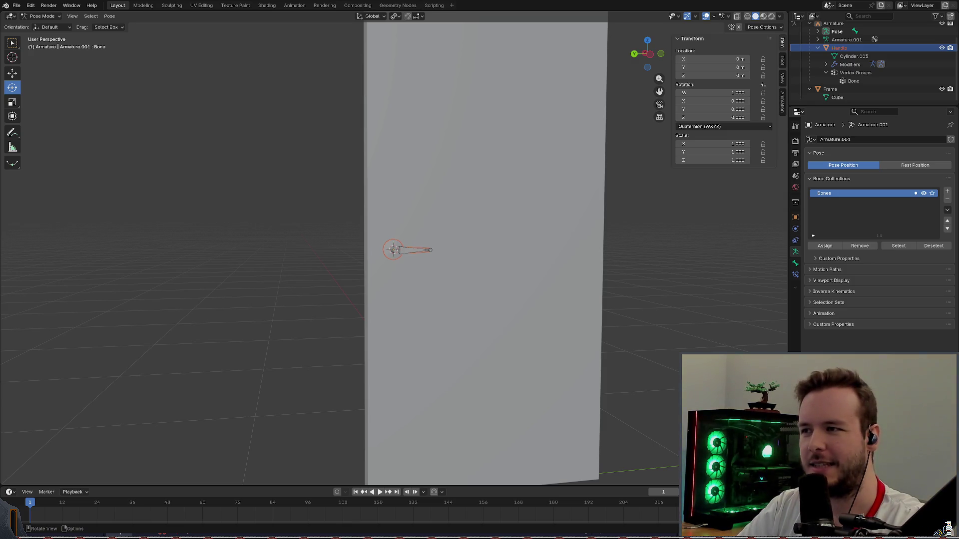
key("alt+Tab")
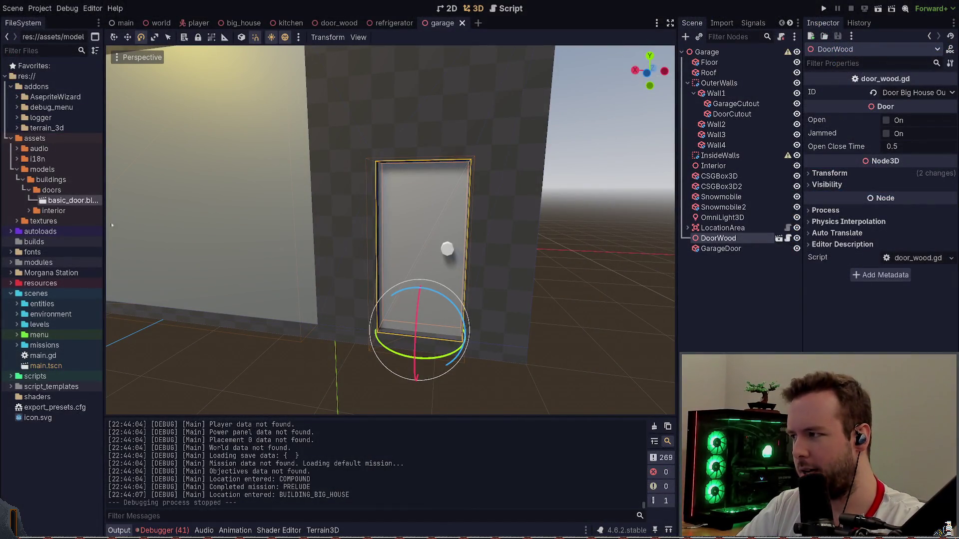
Make an inherited scene from basic_door.blend with root WoodDoor, saved as wood_door.
key("Return")
left_click(719, 52)
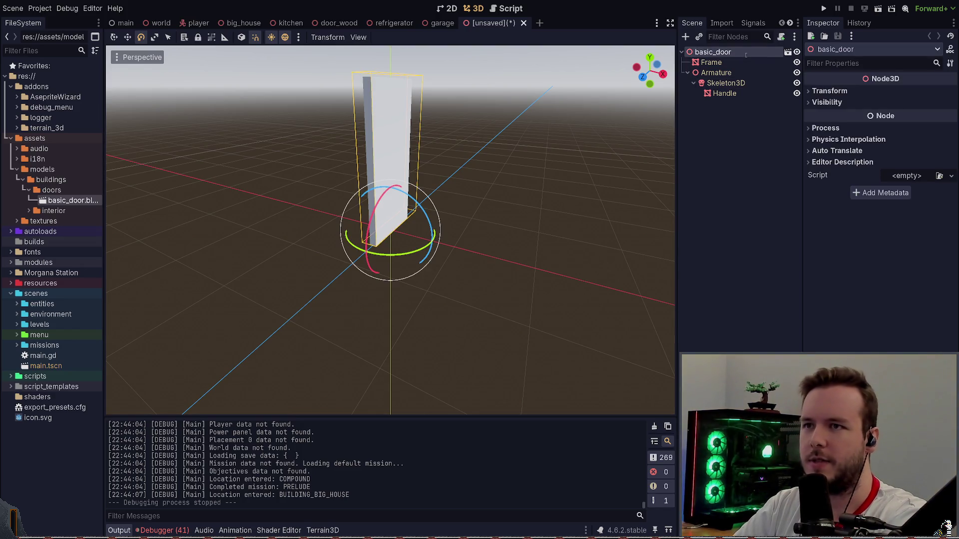
type("WoodDoor")
key("Return")
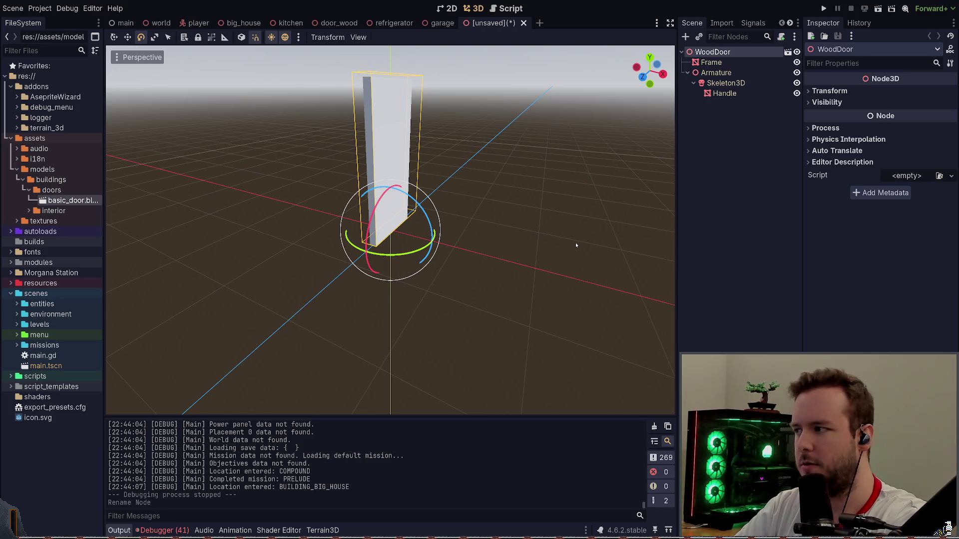
key("ctrl+s")
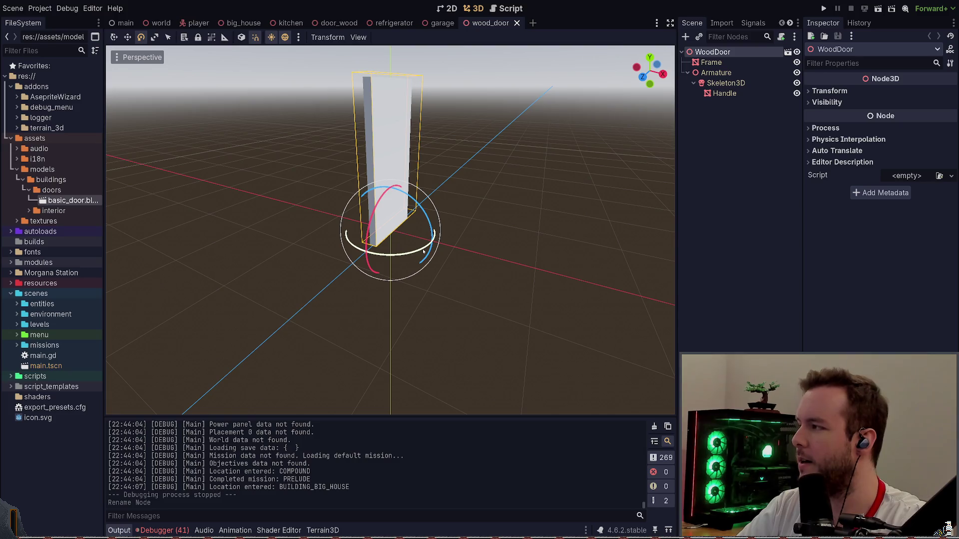
Try rotating the door, undo it and save the scene again.
mouse_move(480, 158)
middle_mouse_down()
mouse_move(482, 135)
mouse_move(455, 144)
mouse_move(495, 90)
middle_mouse_up()
scroll(497, 127, "up", 2)
scroll(495, 90, "down", 2)
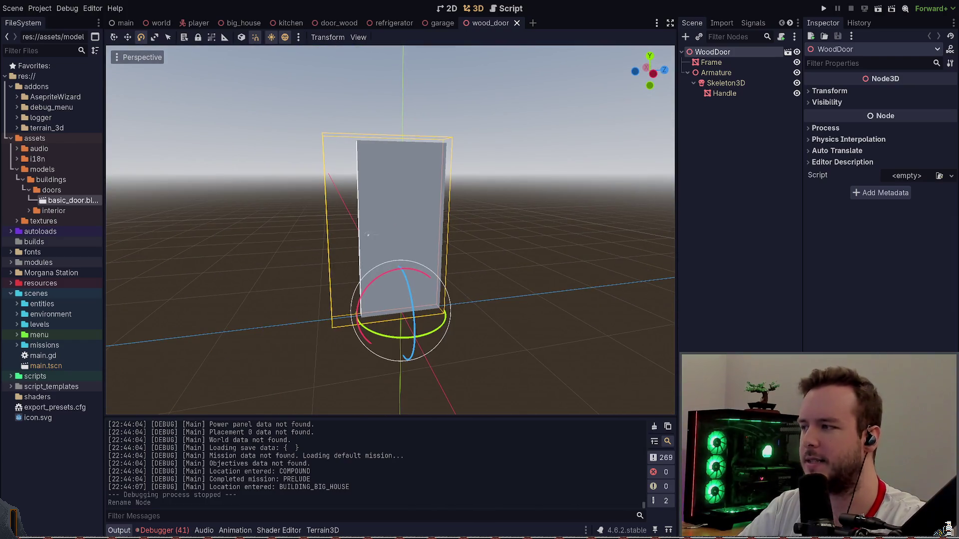
scroll(504, 134, "up", 2)
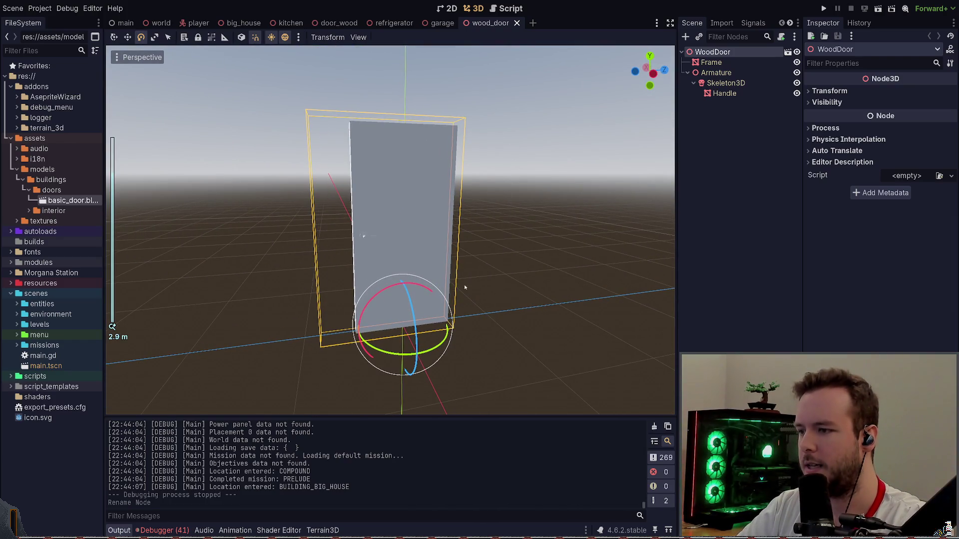
left_click_drag(438, 341, 403, 325)
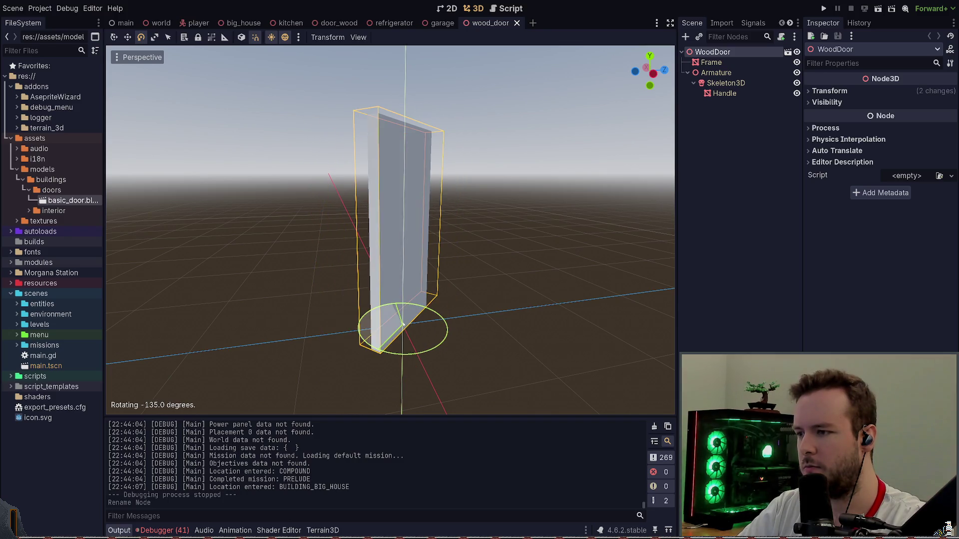
key("ctrl+z")
key("ctrl+s")
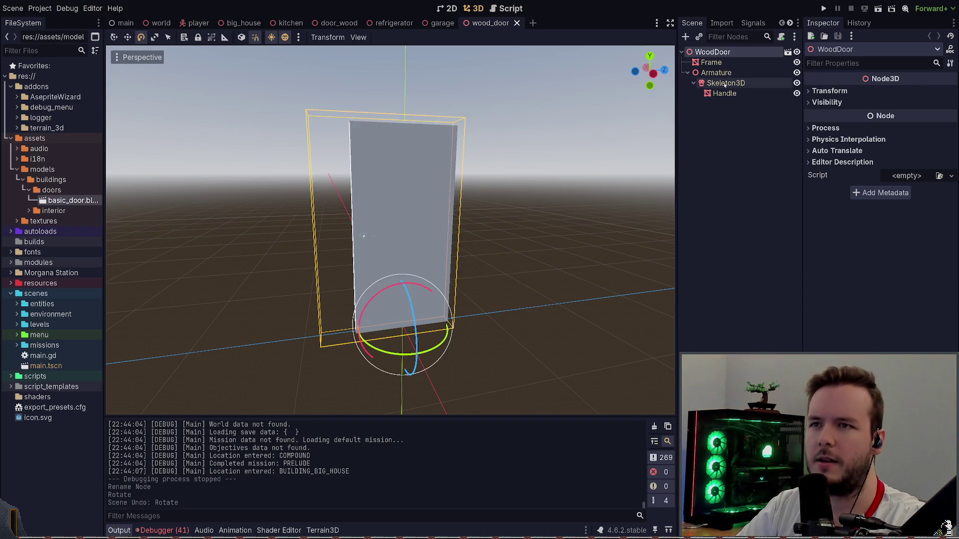
Inspect the Frame, Armature and Skeleton3D nodes and the armature's transform.
left_click(712, 62)
left_click(716, 72)
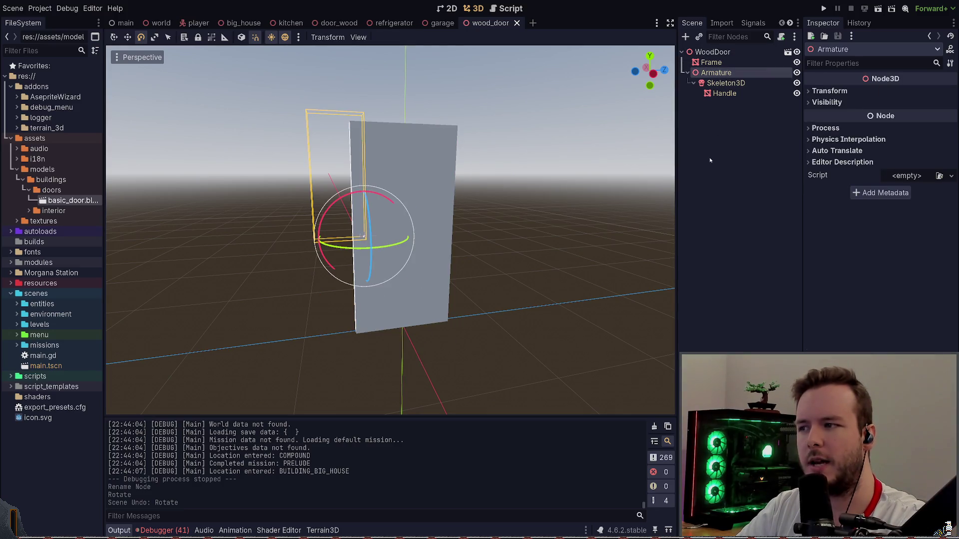
left_click(726, 82)
left_click(829, 91)
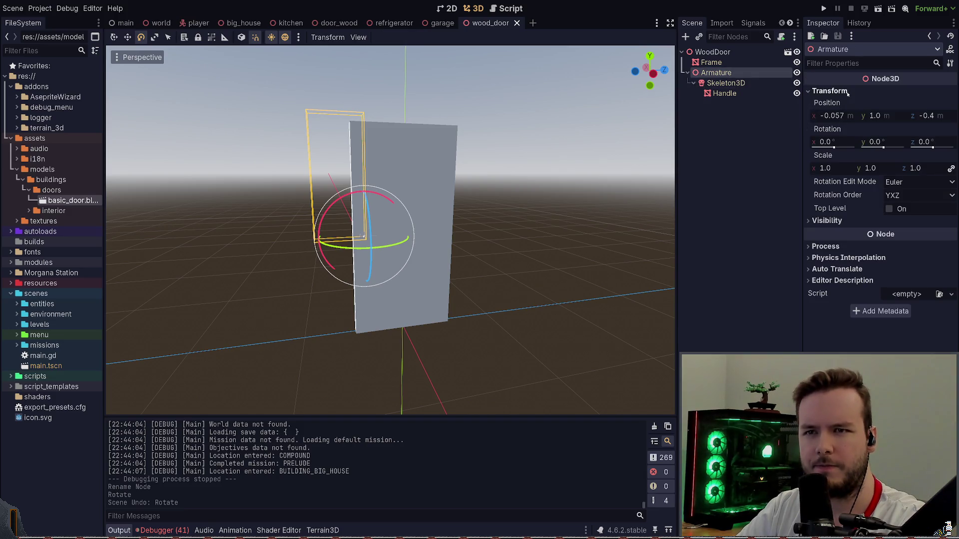
left_click(830, 90)
left_click(725, 93)
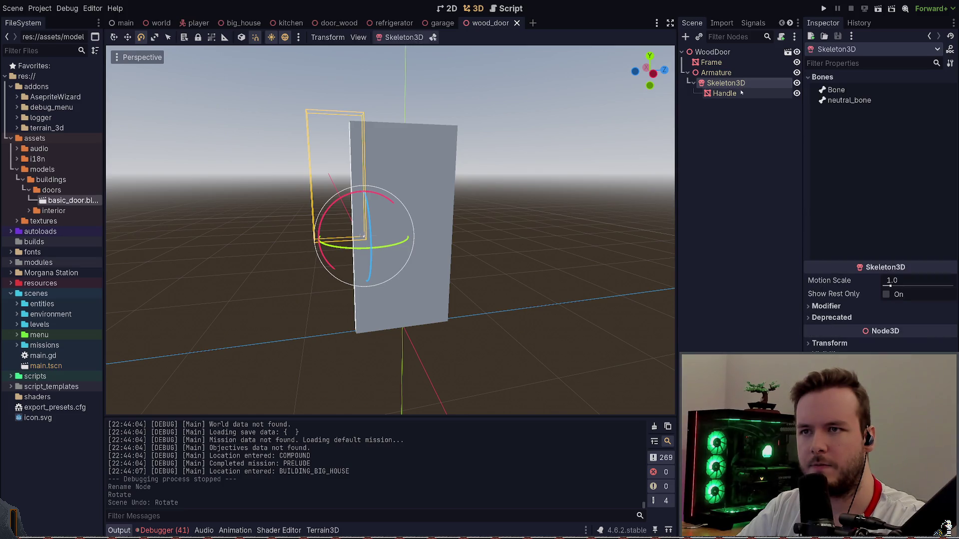
left_click(741, 93)
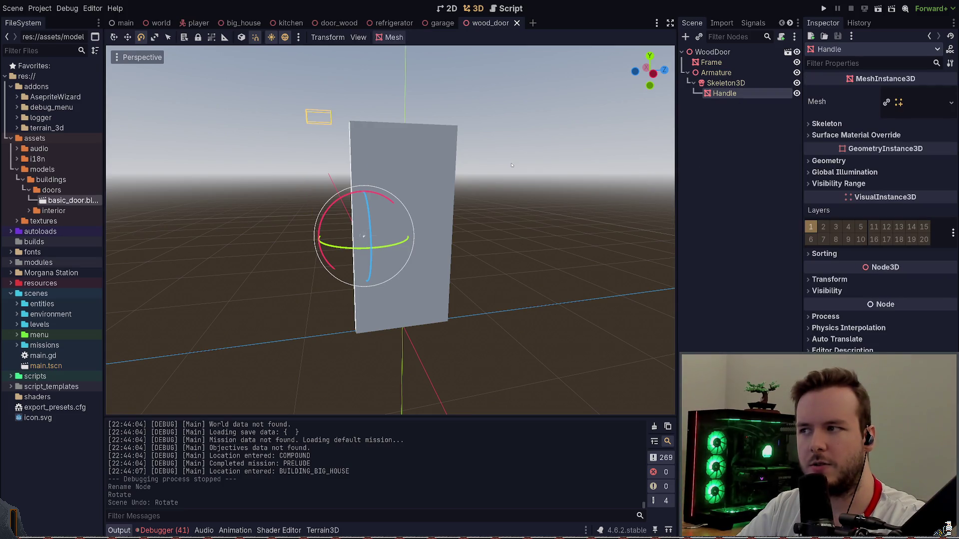
scroll(512, 165, "up", 4)
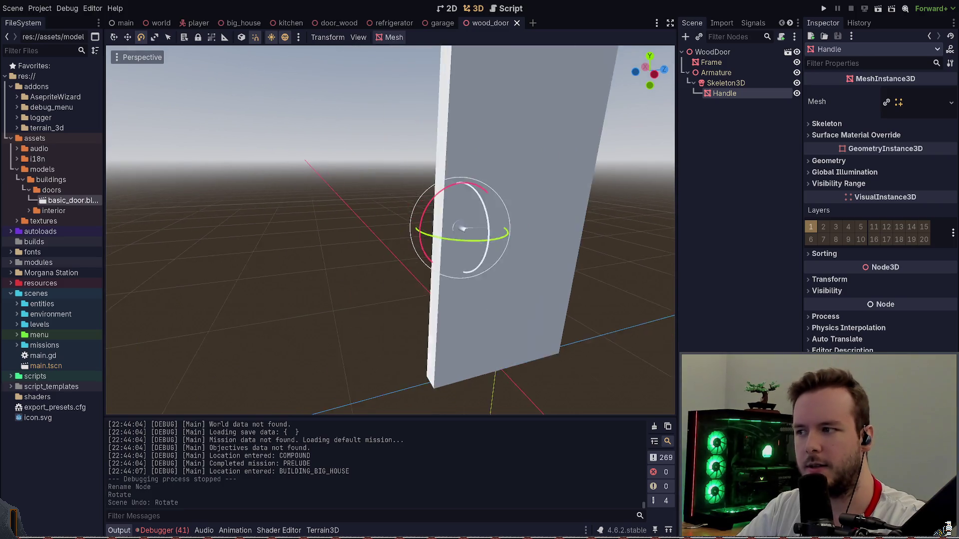
middle_click_drag(517, 167, 419, 179)
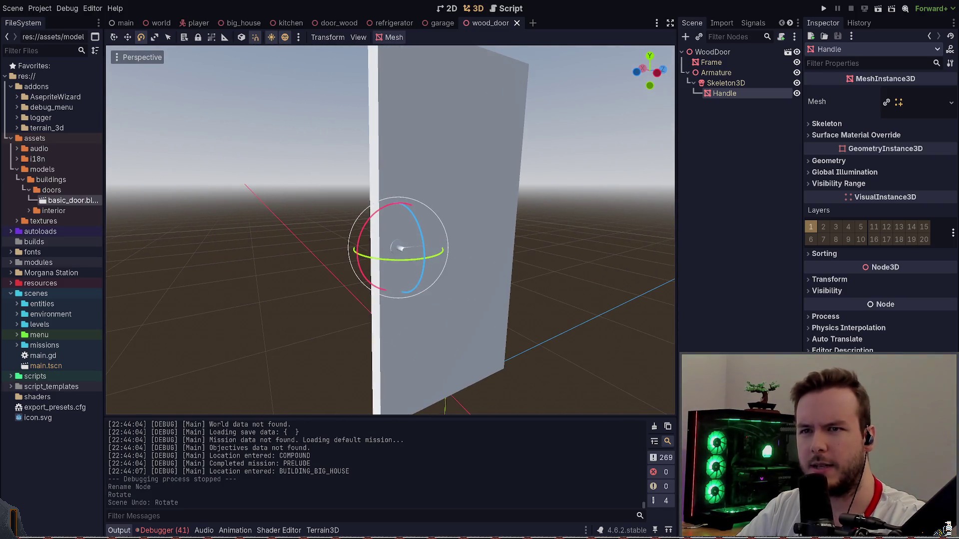
scroll(531, 188, "down", 1)
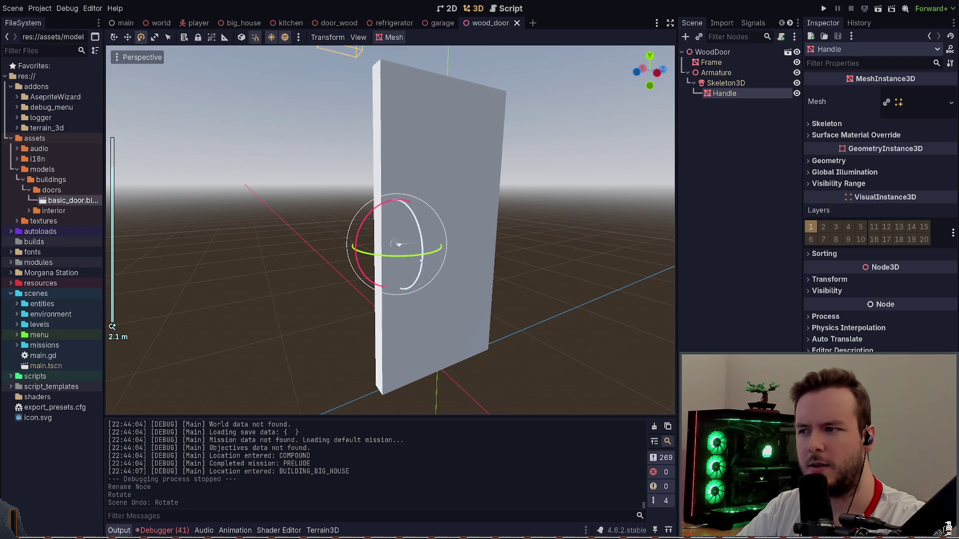
mouse_move(378, 225)
left_mouse_down()
mouse_move(399, 245)
mouse_move(409, 225)
left_mouse_up()
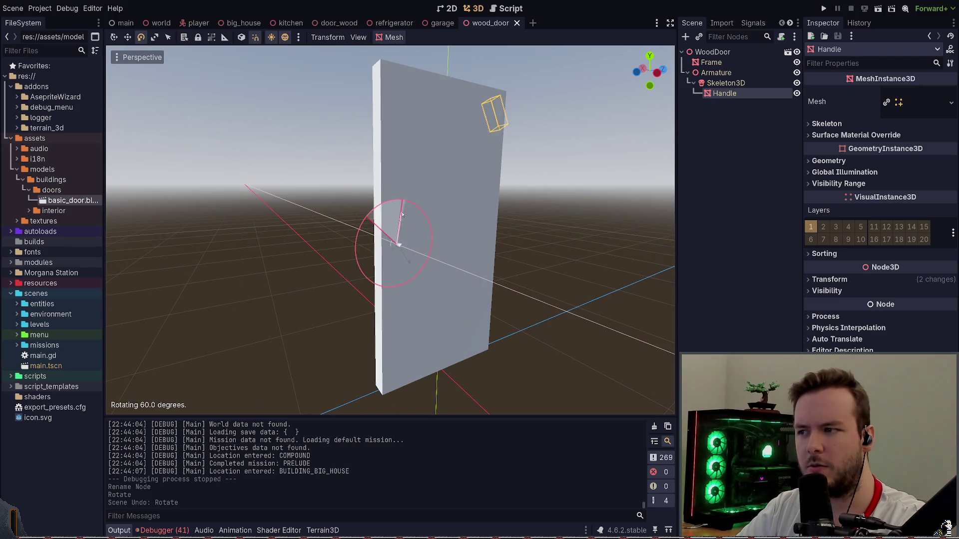
scroll(412, 256, "up", 3)
middle_click_drag(413, 256, 422, 261)
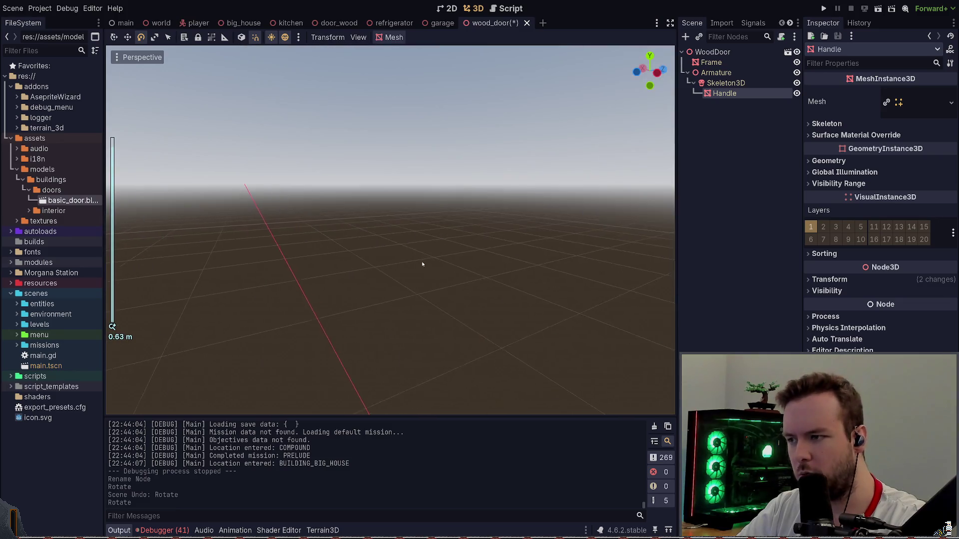
scroll(422, 261, "up", 1)
left_click_drag(419, 270, 411, 283)
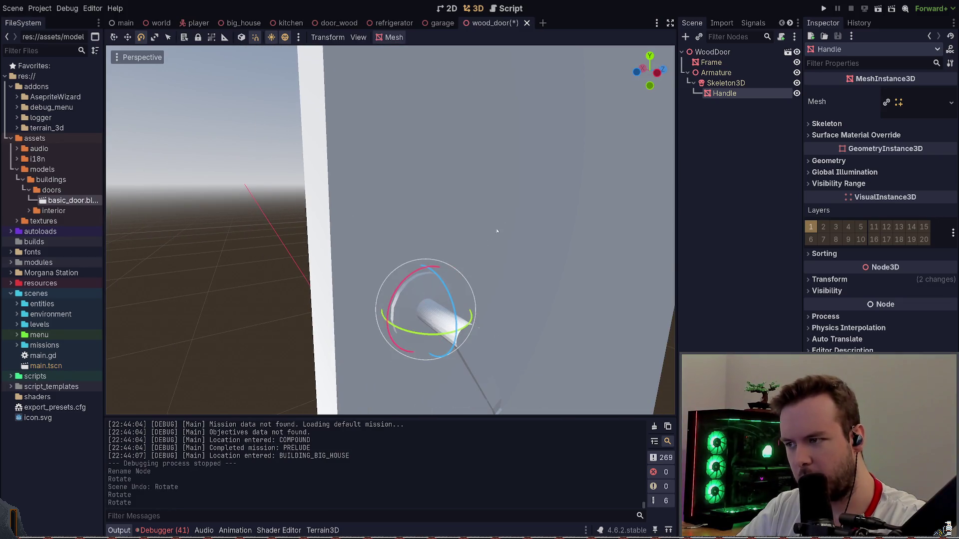
key("ctrl+z")
key("ctrl+z")
left_click(725, 83)
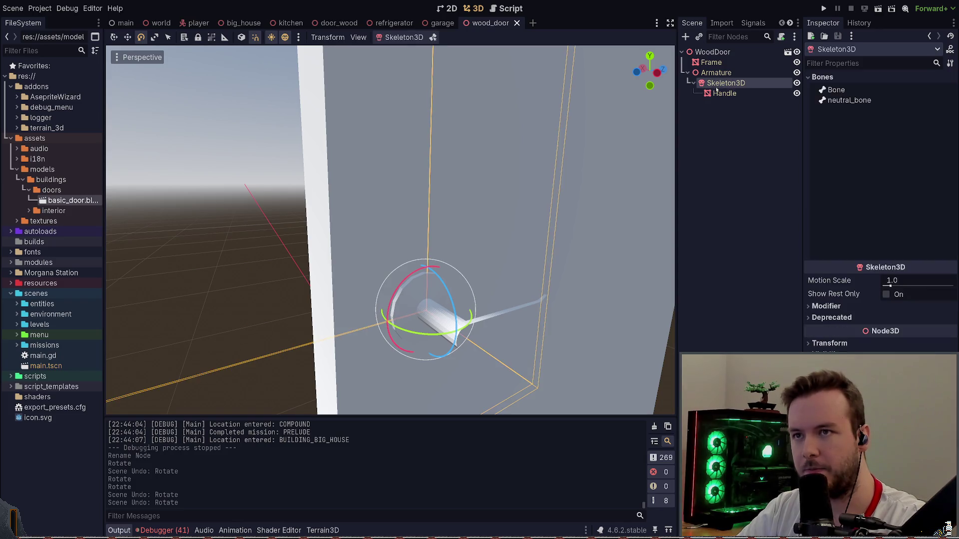
left_click(724, 93)
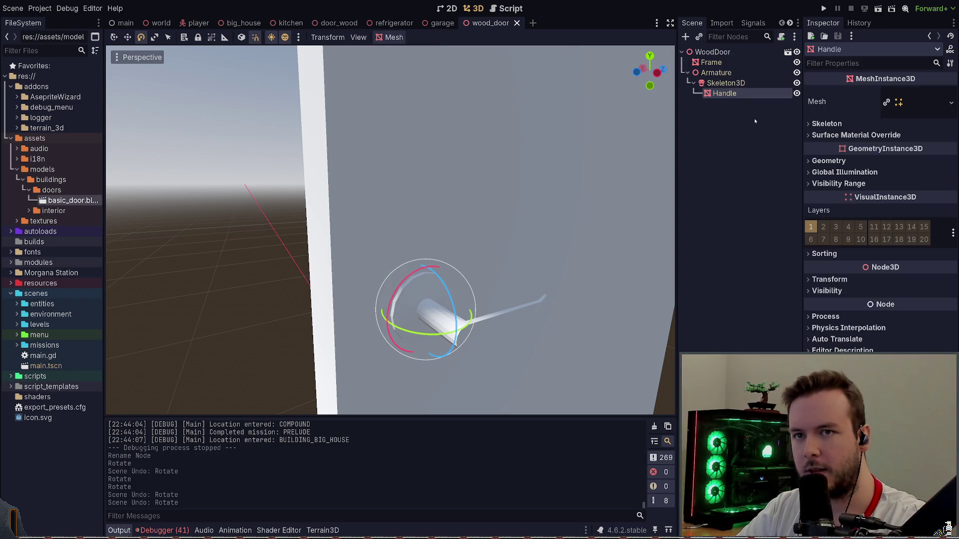
left_click(720, 82)
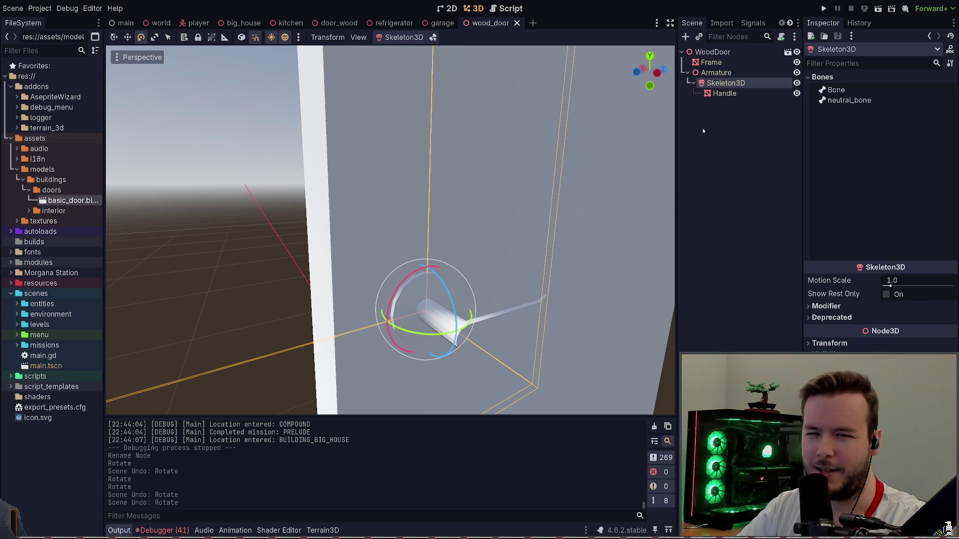
left_click(826, 306)
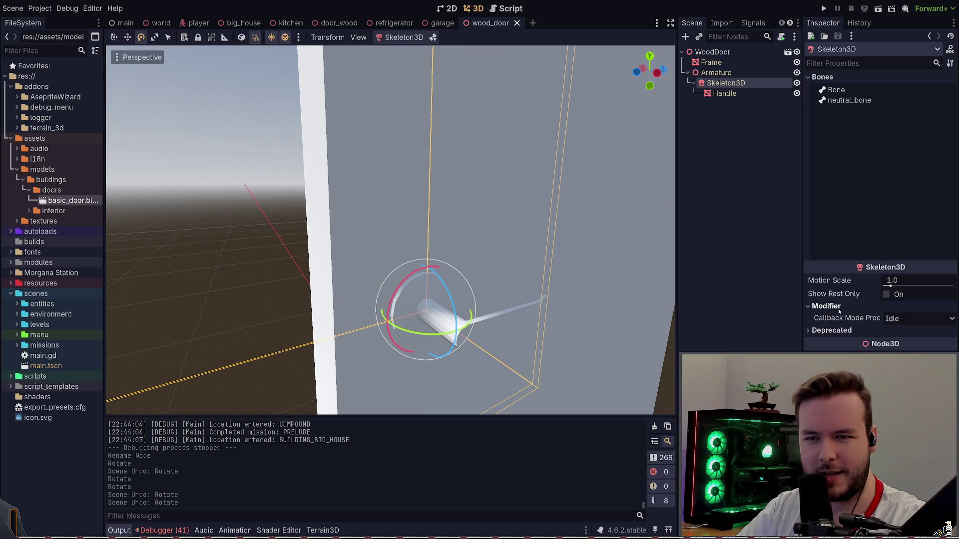
left_click(827, 306)
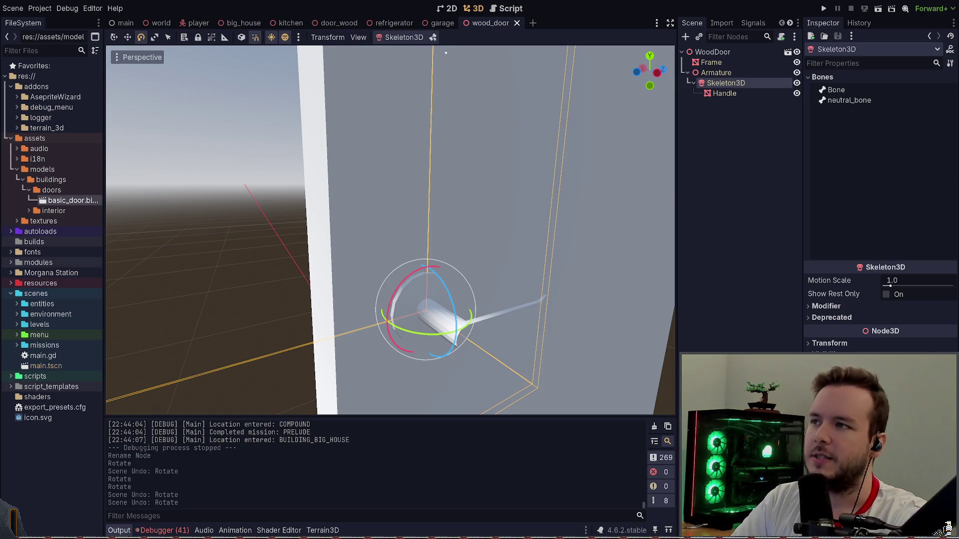
left_click(433, 38)
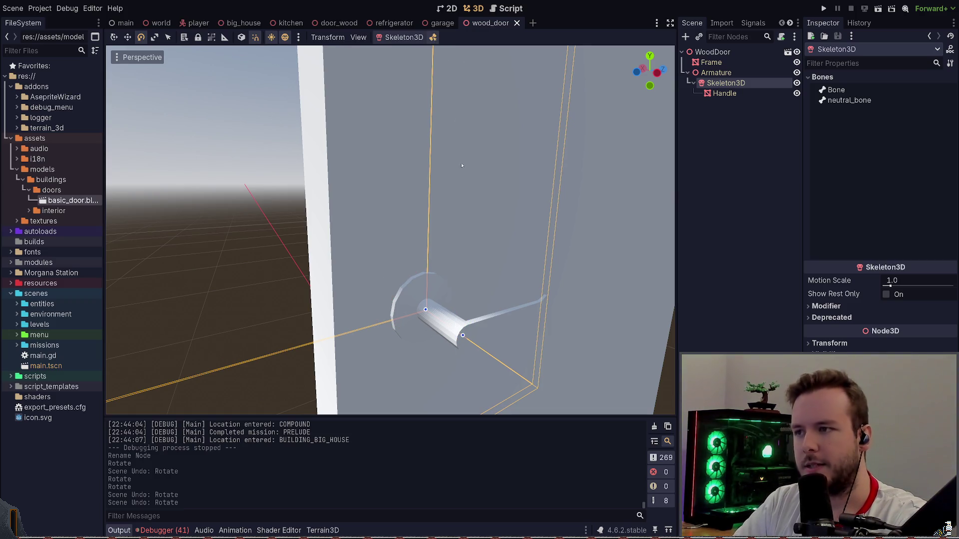
middle_click_drag(458, 120, 475, 300)
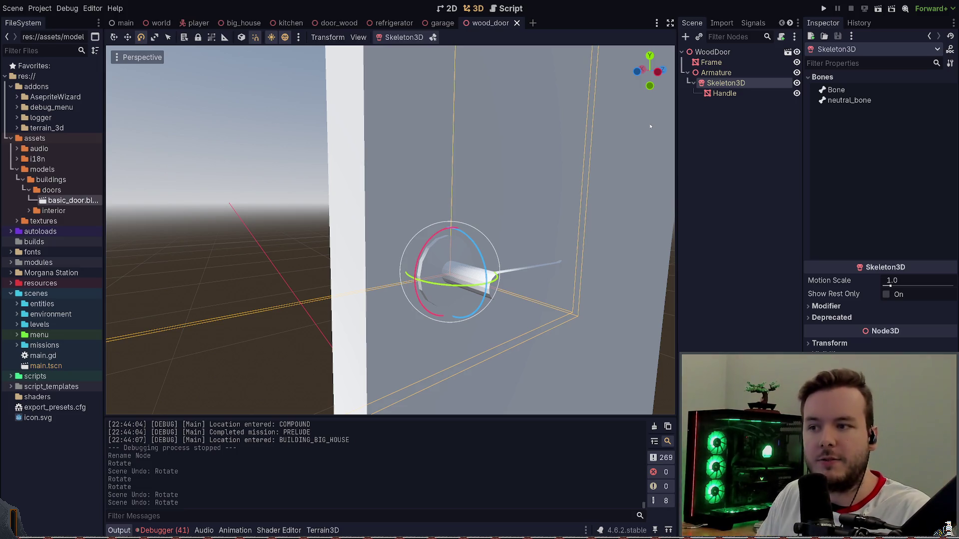
In the refrigerator scene, play the close animation on the toggle component repeatedly.
left_click(395, 23)
left_click(746, 113)
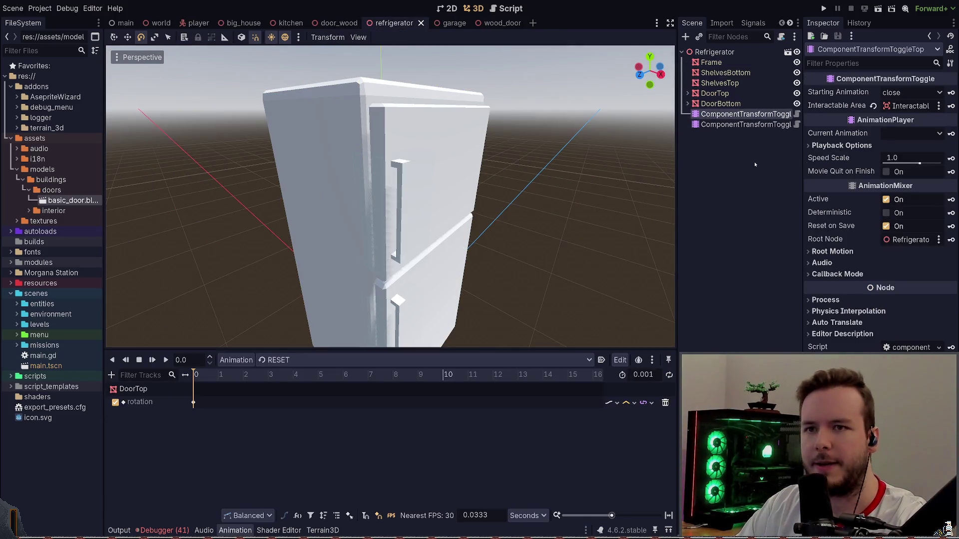
left_click(298, 360)
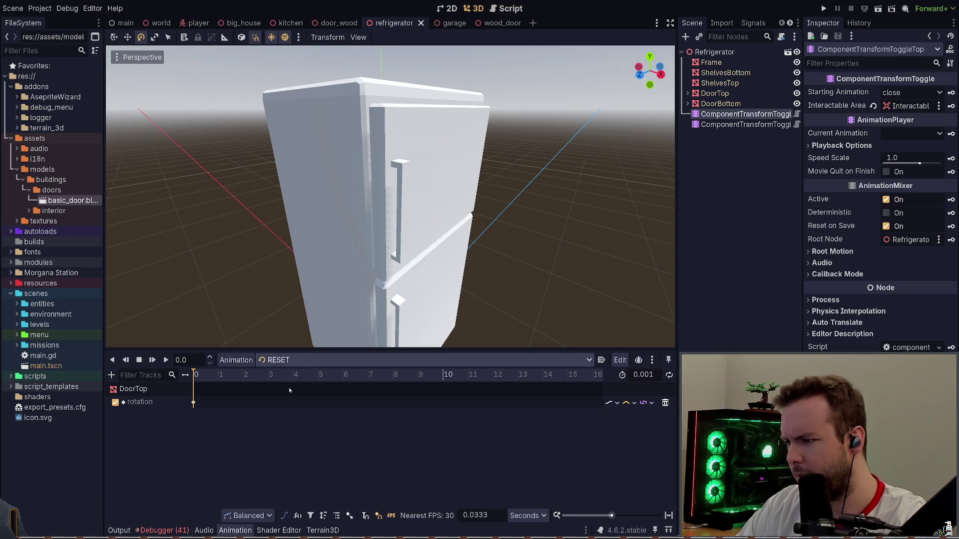
scroll(374, 224, "down", 3)
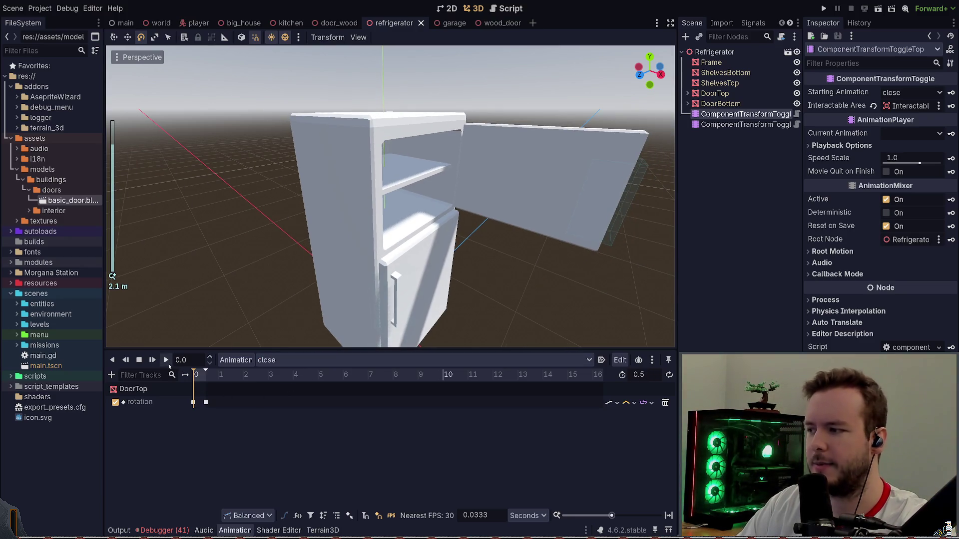
left_click(165, 360)
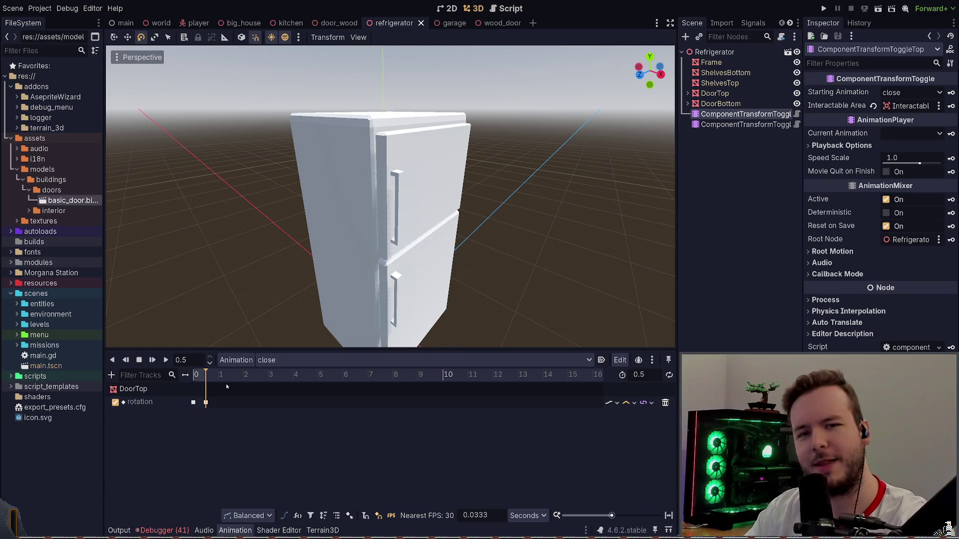
left_click(165, 360)
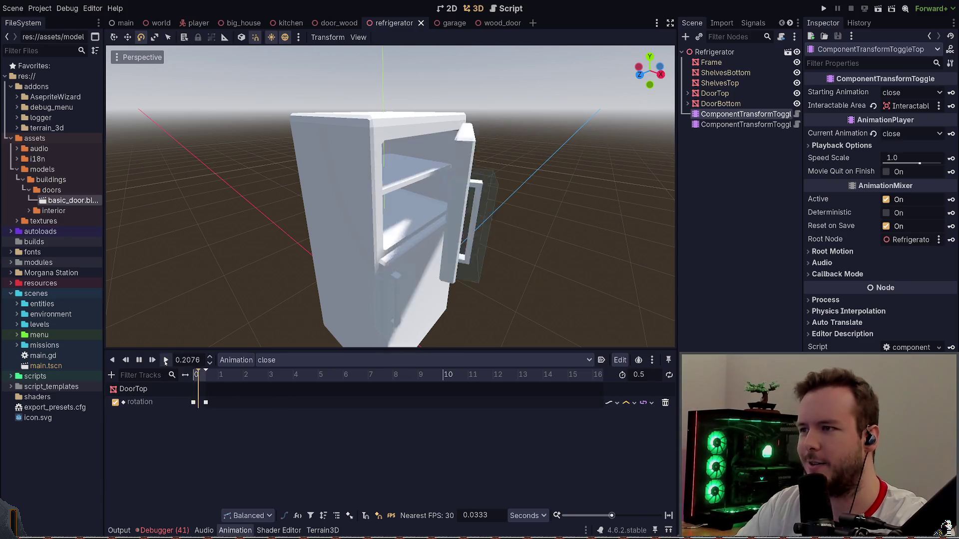
left_click(165, 360)
left_click(166, 360)
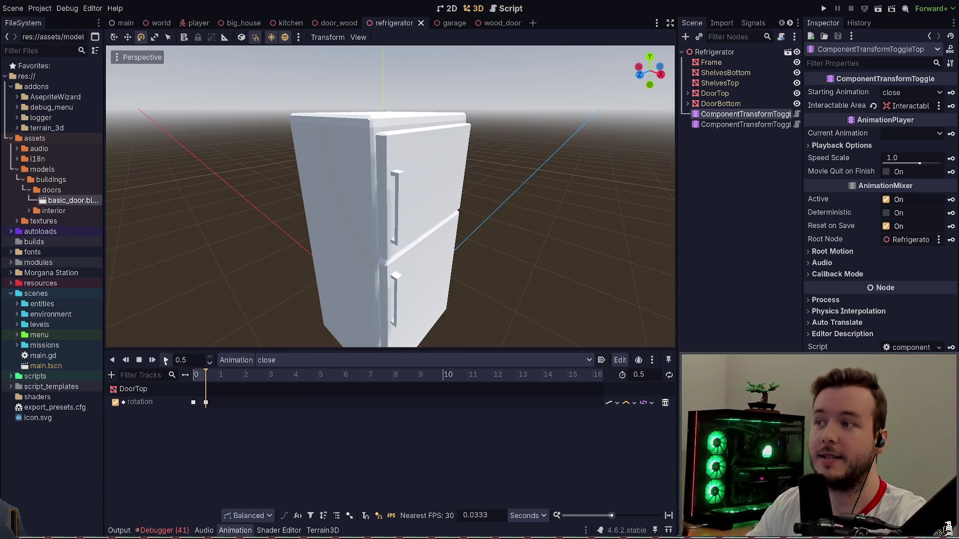
left_click(165, 360)
left_click(166, 360)
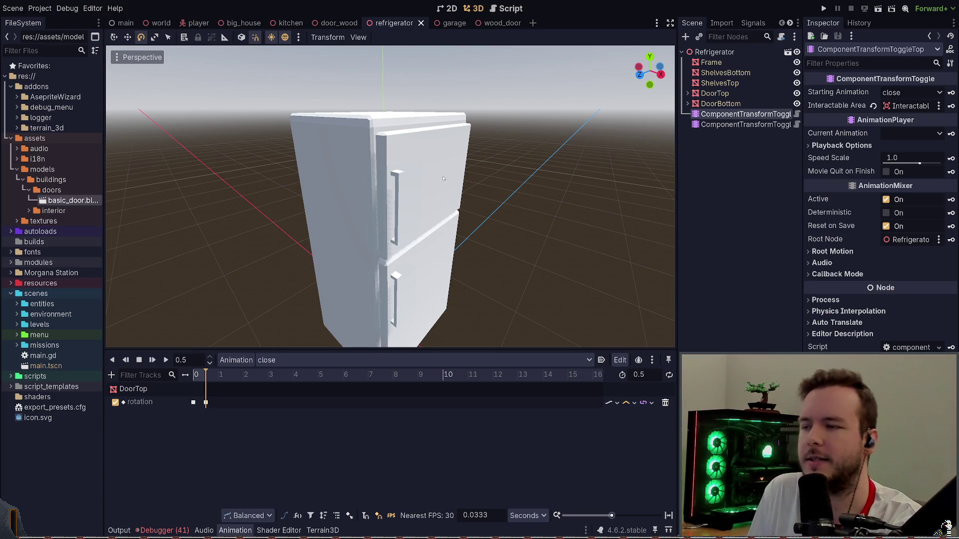
Orbit to the handle side and replay the close animation to its end.
middle_click_drag(420, 187, 373, 167)
scroll(372, 167, "up", 3)
scroll(368, 162, "up", 3)
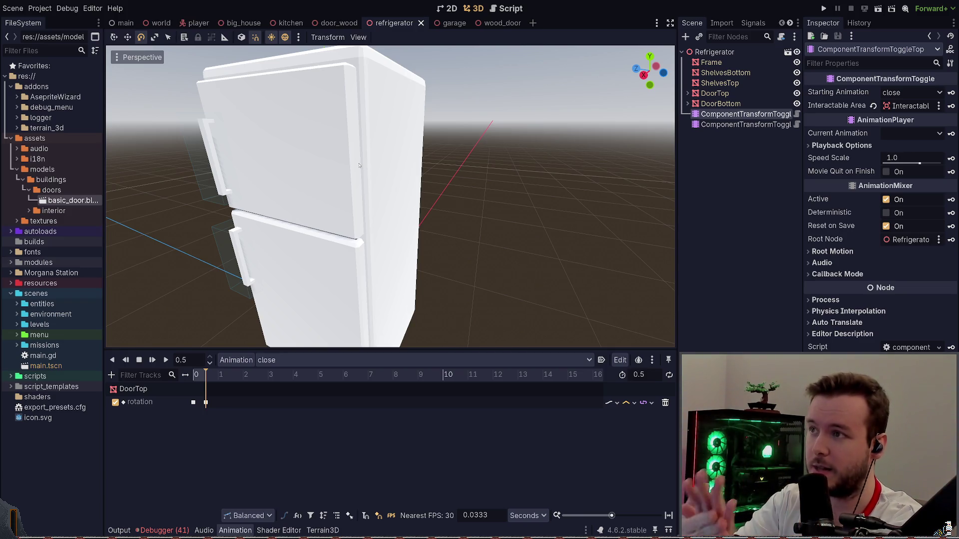
mouse_move(365, 154)
middle_mouse_down()
mouse_move(458, 213)
mouse_move(420, 225)
middle_mouse_up()
scroll(457, 212, "down", 4)
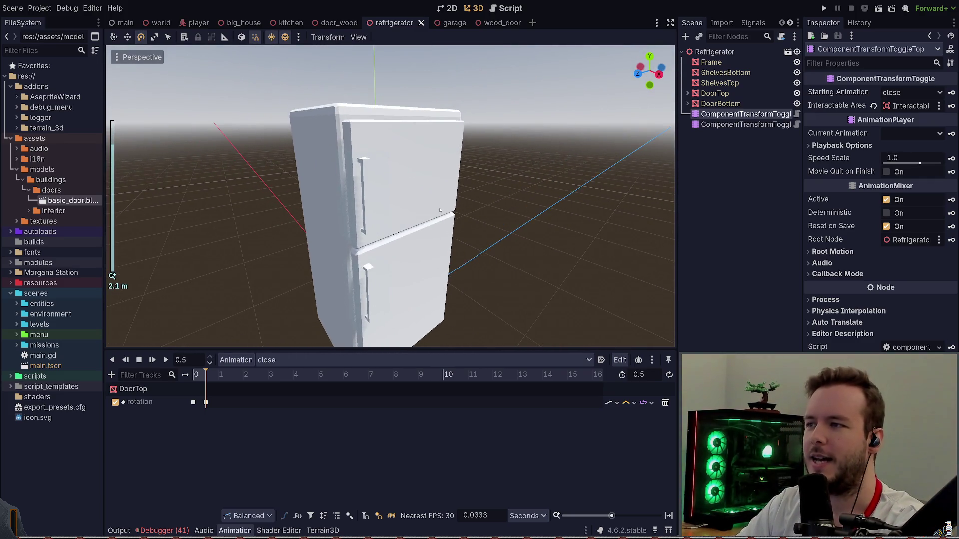
left_click(165, 360)
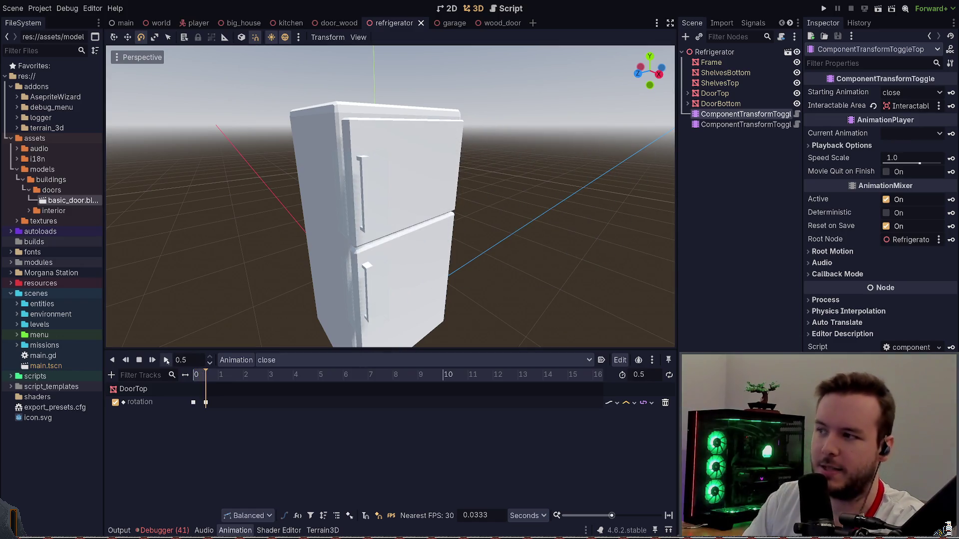
left_click(165, 360)
left_click(166, 359)
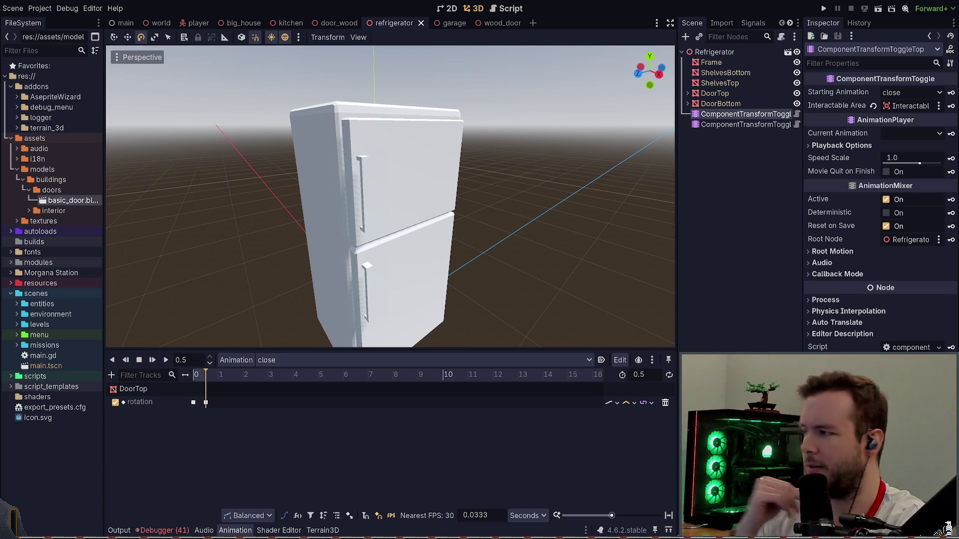
Recheck the ComponentTransformToggleTop node, then return to the wood_door scene.
left_click(732, 187)
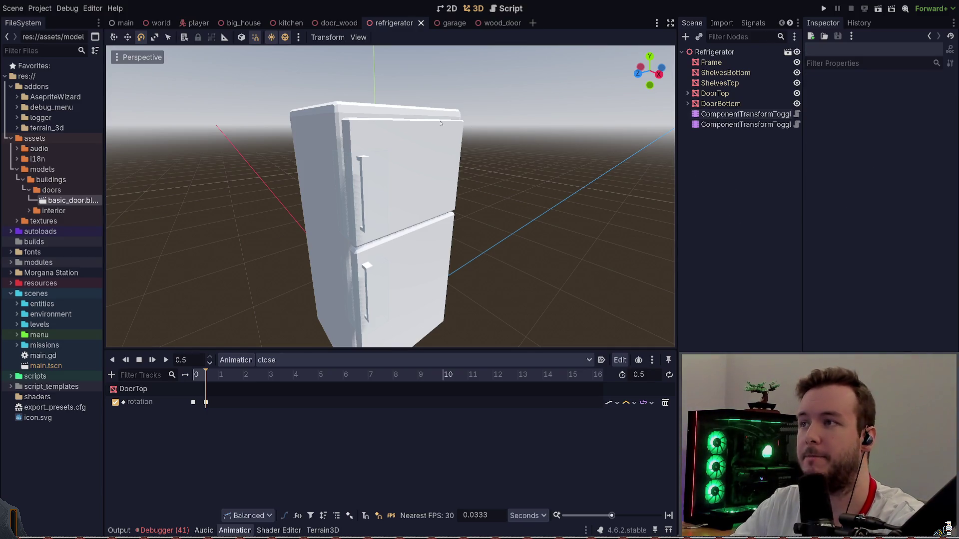
left_click(746, 114)
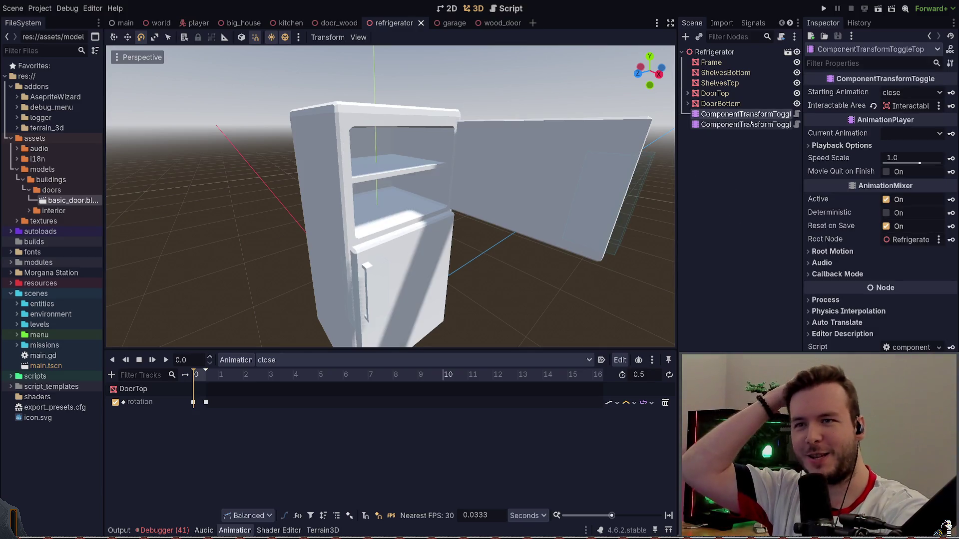
left_click(743, 147)
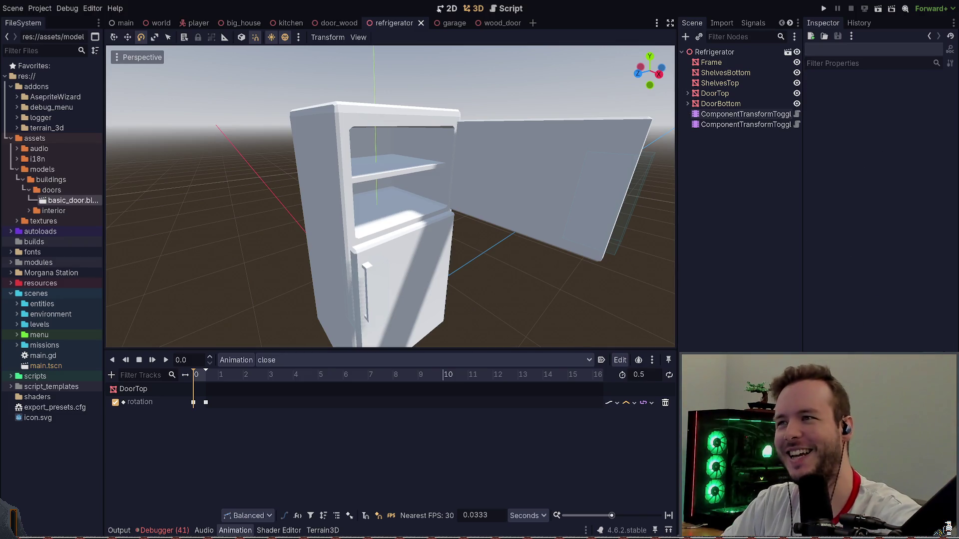
left_click(491, 23)
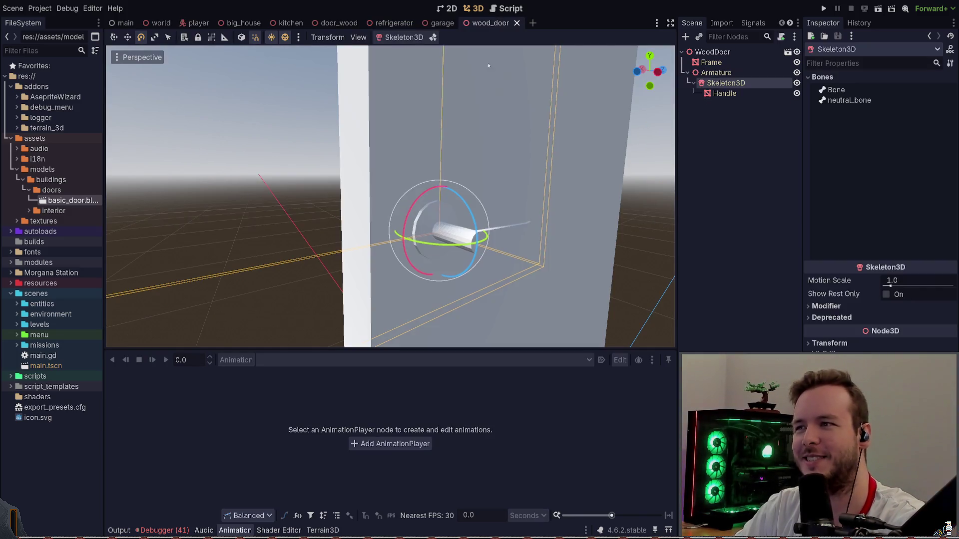
scroll(584, 154, "down", 5)
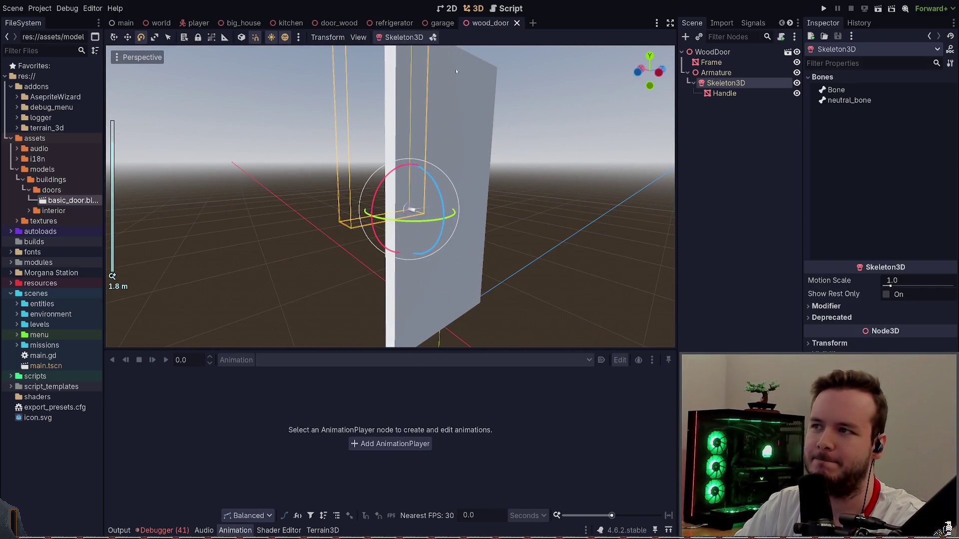
View the garage wall with its existing DoorWood, then go back to wood_door.
left_click(442, 22)
scroll(503, 123, "down", 3)
middle_click_drag(503, 122, 467, 121)
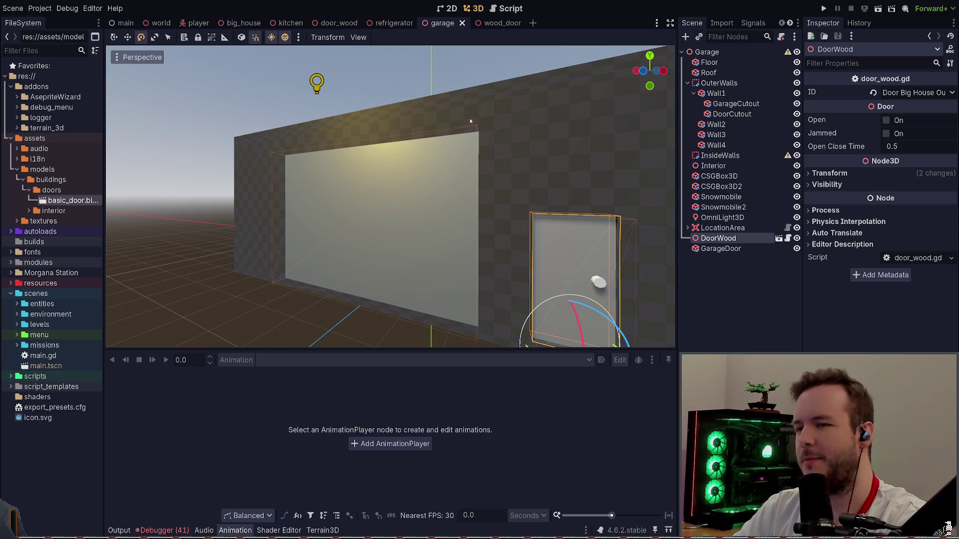
key("ctrl+Tab")
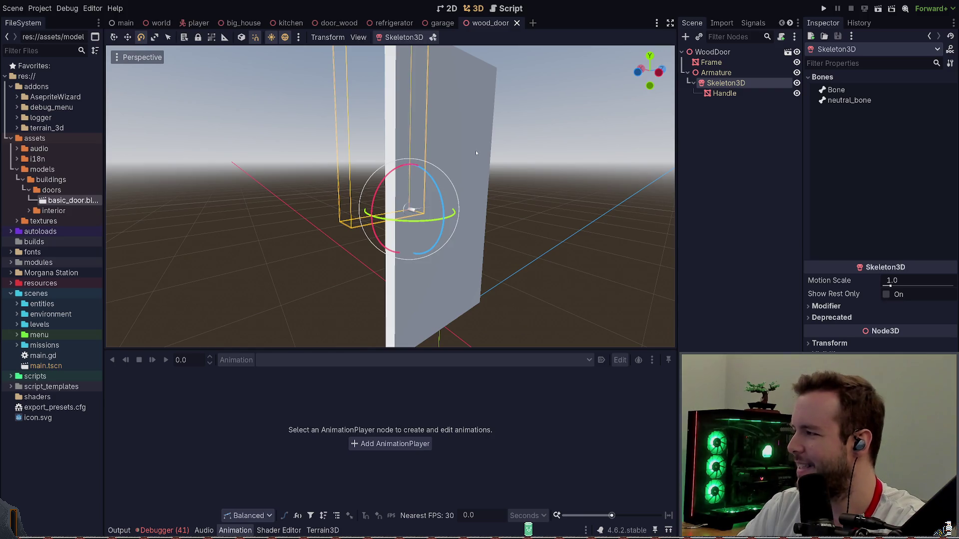
Set the refrigerator's animation to RESET so its doors close, then close that scene.
middle_click_drag(476, 151, 545, 147)
left_click(395, 22)
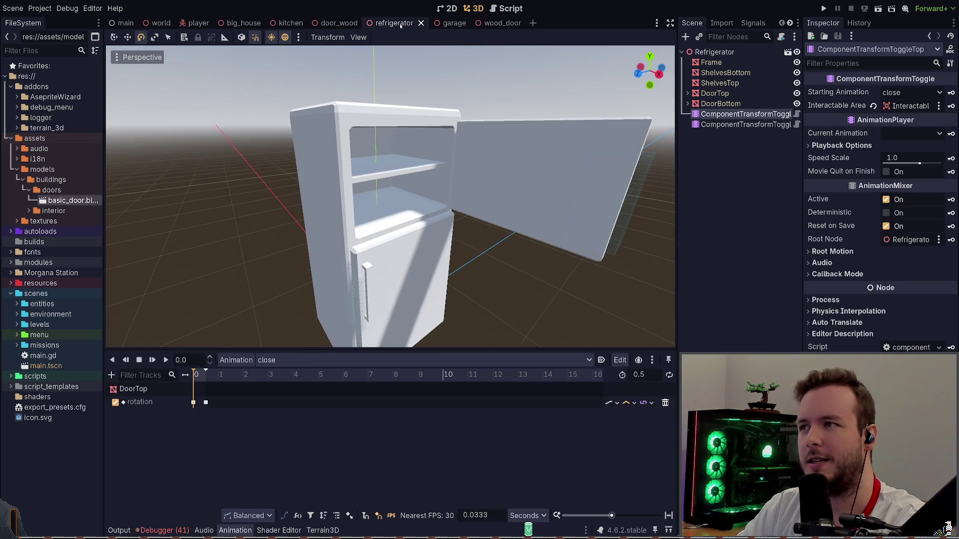
left_click(419, 360)
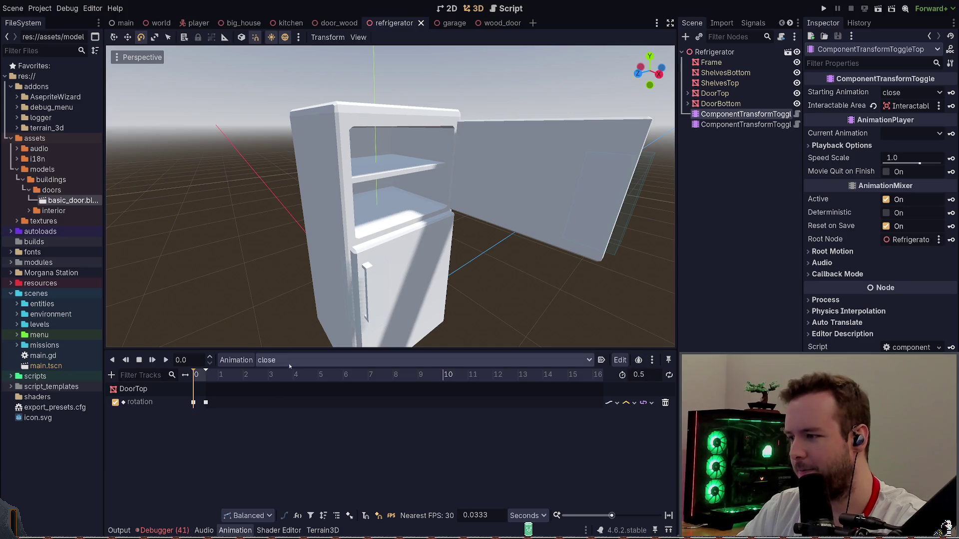
left_click(419, 375)
left_click(574, 220)
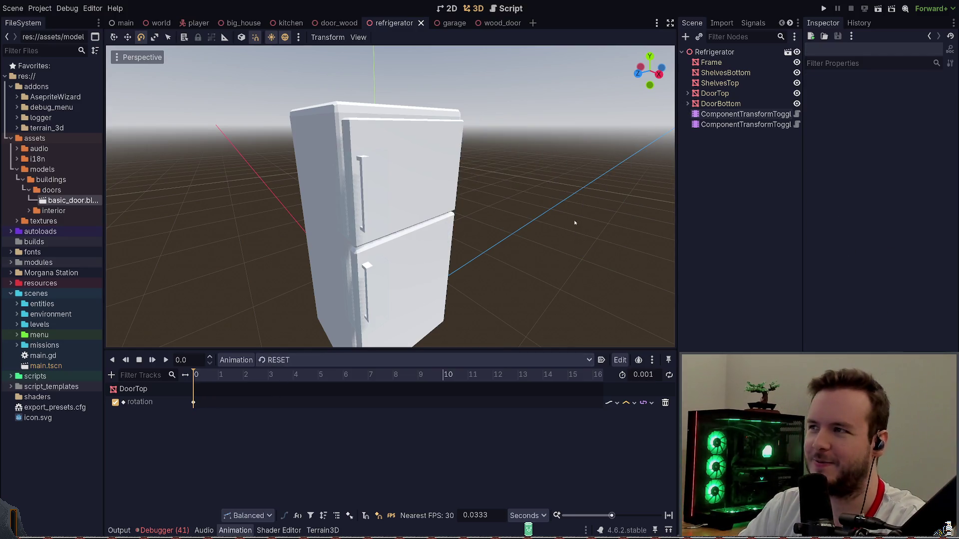
left_click(420, 22)
Flip through the wood_door and big_house tabs and settle on the garage scene.
left_click(487, 166)
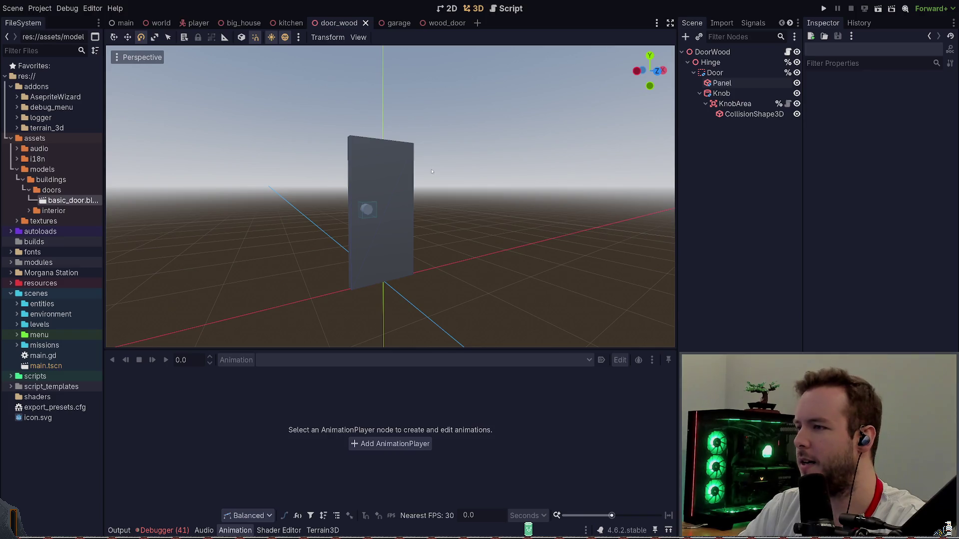
scroll(353, 195, "up", 3)
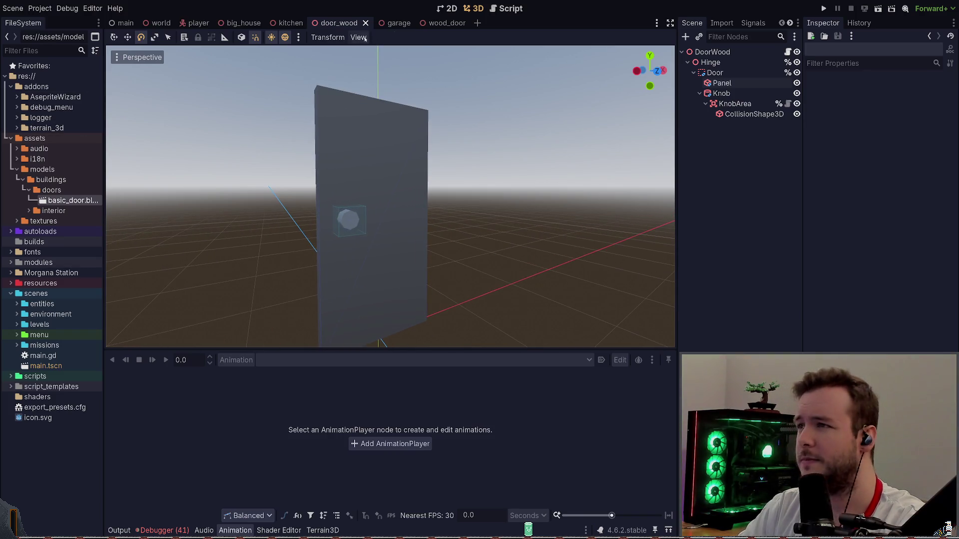
left_click(394, 23)
mouse_move(285, 22)
left_click(442, 23)
left_click(238, 23)
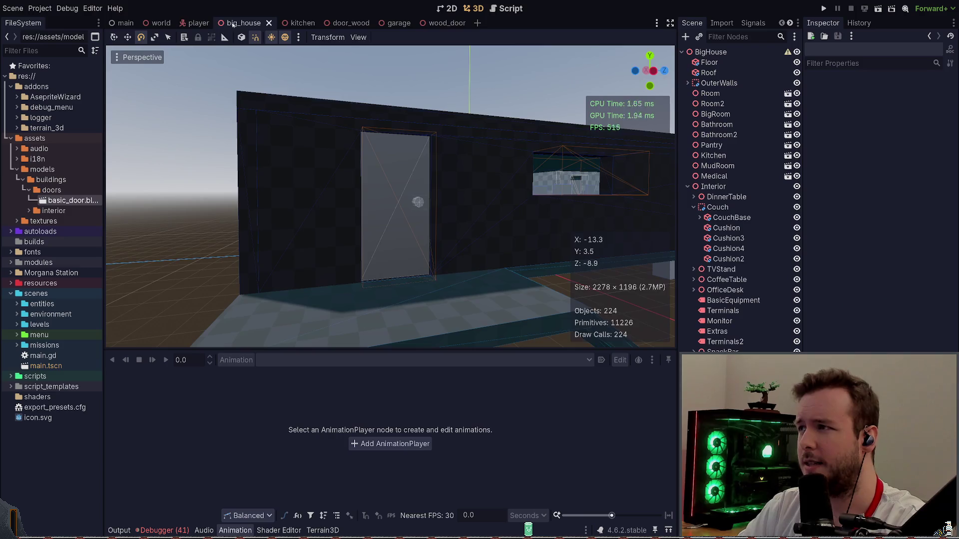
left_click(386, 23)
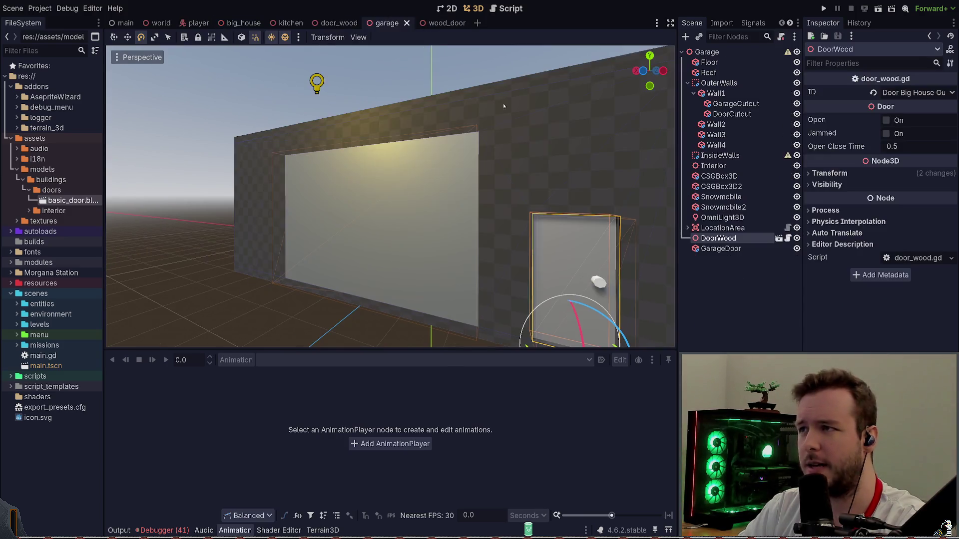
Delete the old DoorWood instance from the garage scene.
left_click(718, 264)
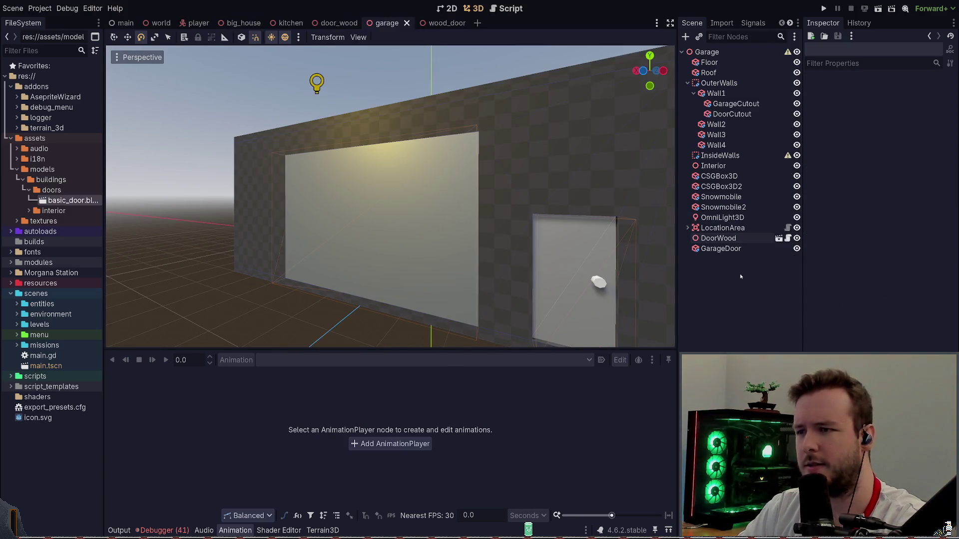
key("ctrl+a")
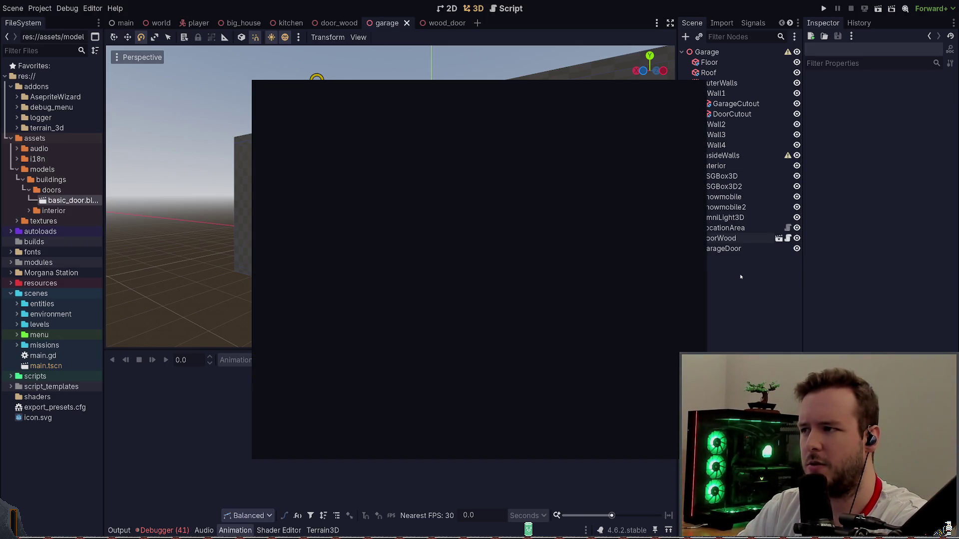
key("Escape")
left_click(731, 228)
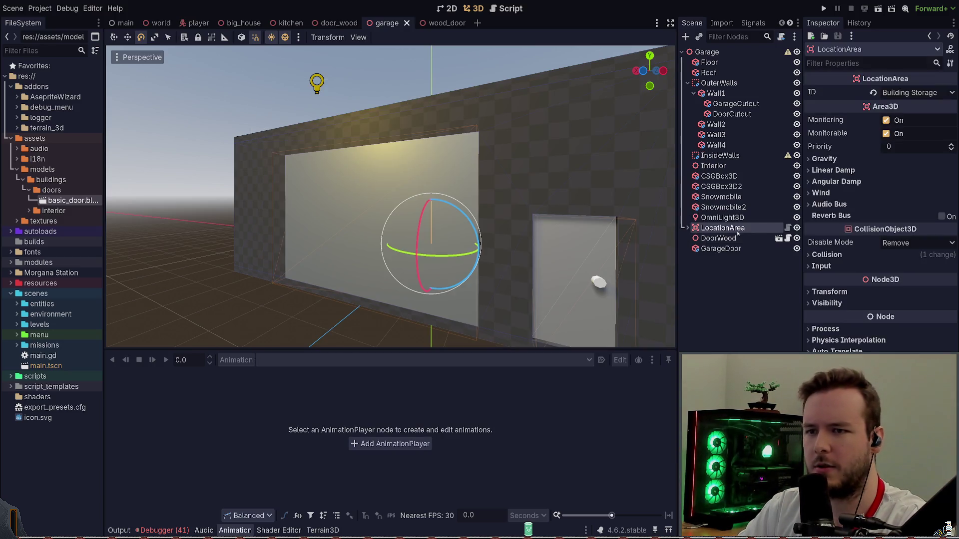
key("Delete")
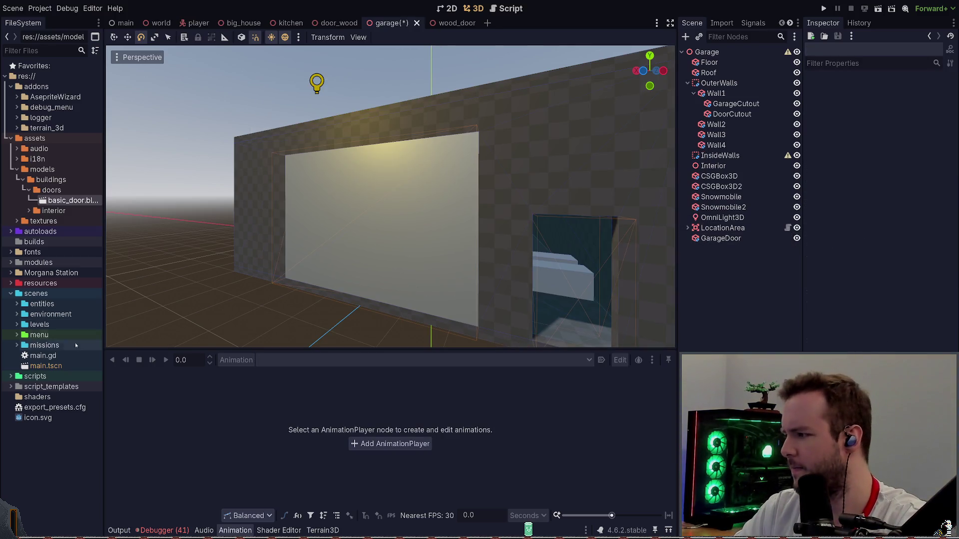
Rename wood_door.tscn in levels/buildings/doors to door_wood.
left_click(17, 314)
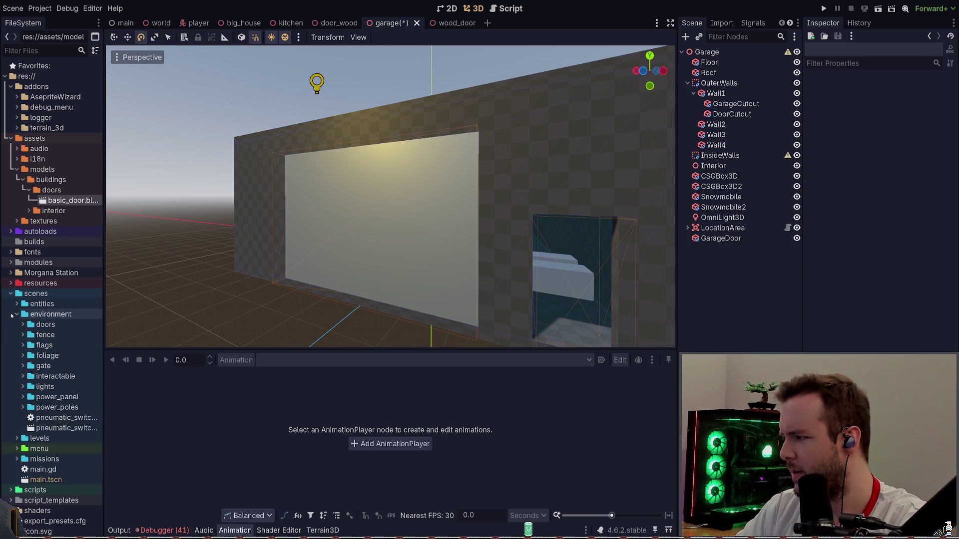
left_click(13, 315)
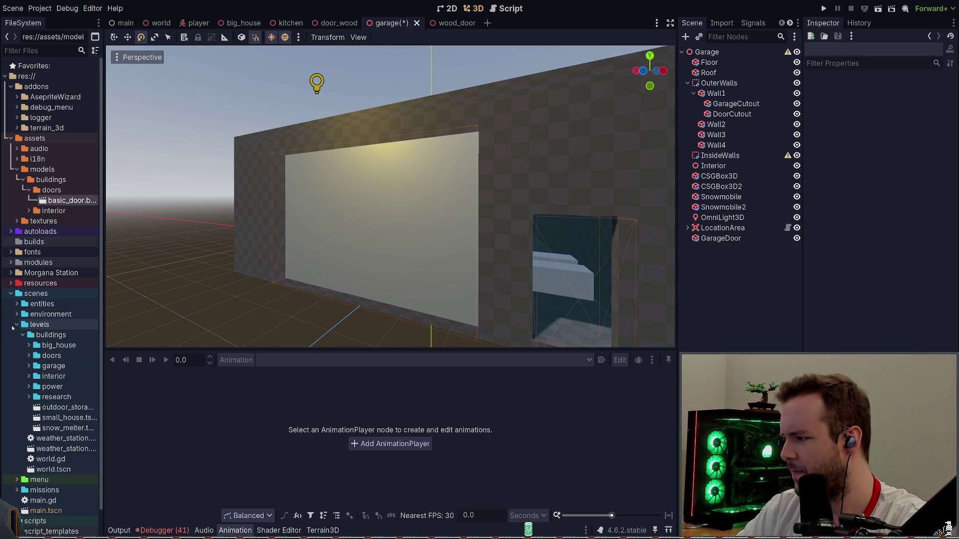
left_click(31, 356)
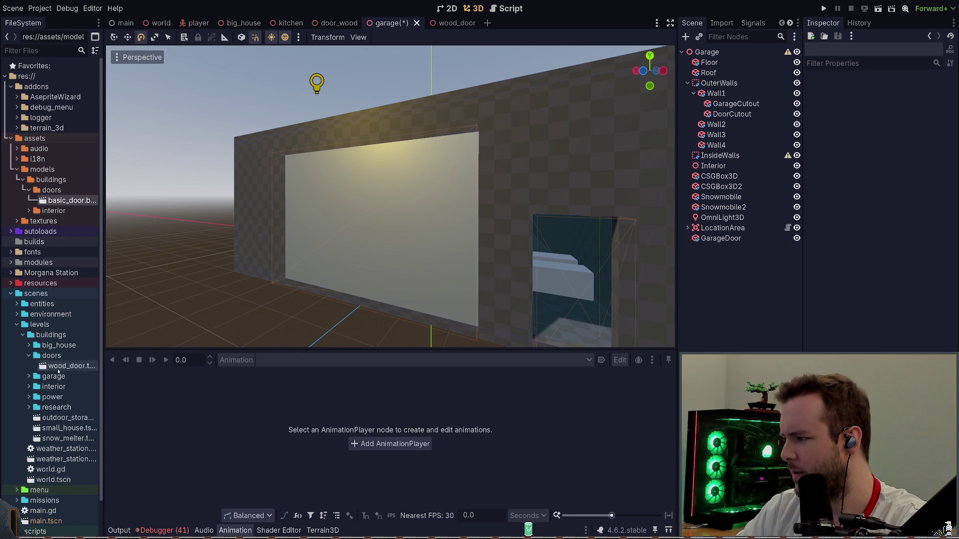
left_click(68, 366)
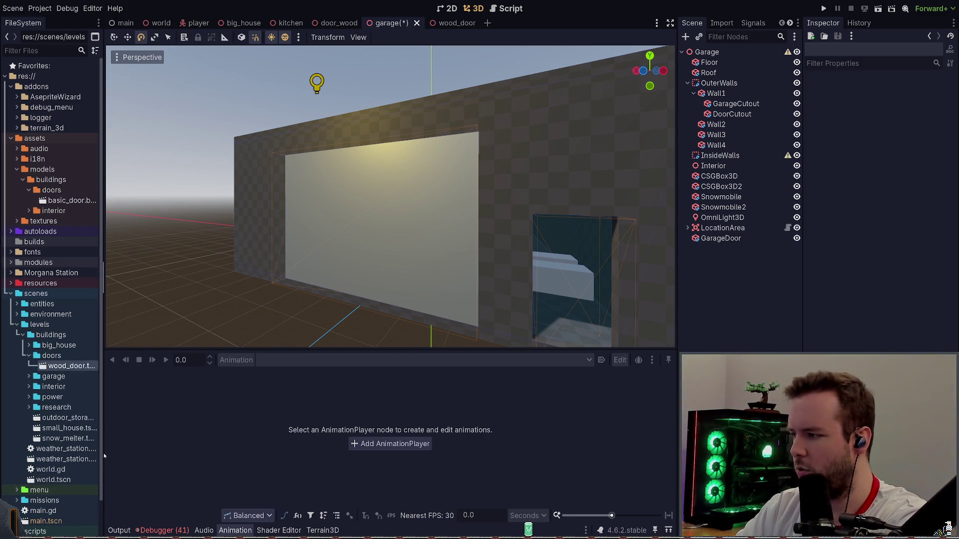
type("door_wood")
key("Return")
Rename the door_wood scene's root node from WoodDoor to DoorWood and save it.
double_click(69, 366)
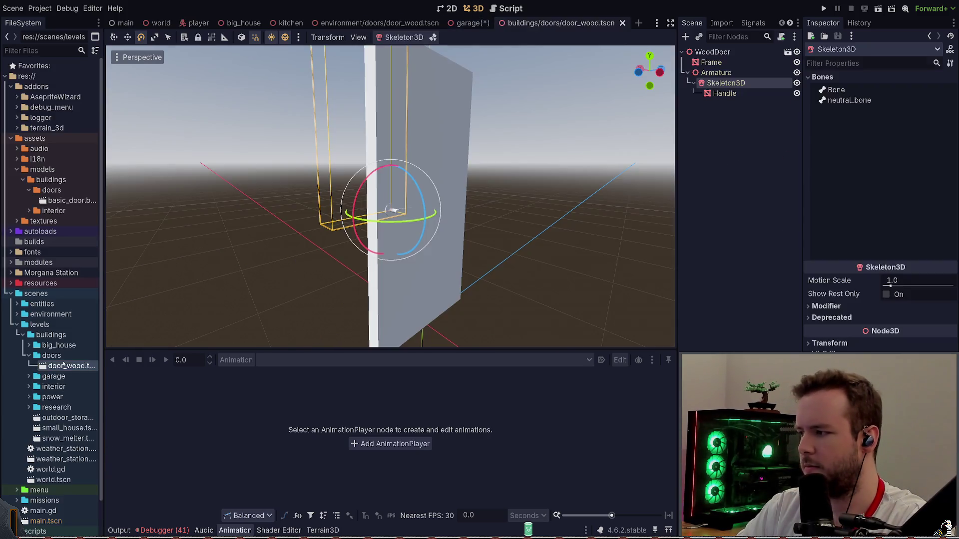
left_click(715, 52)
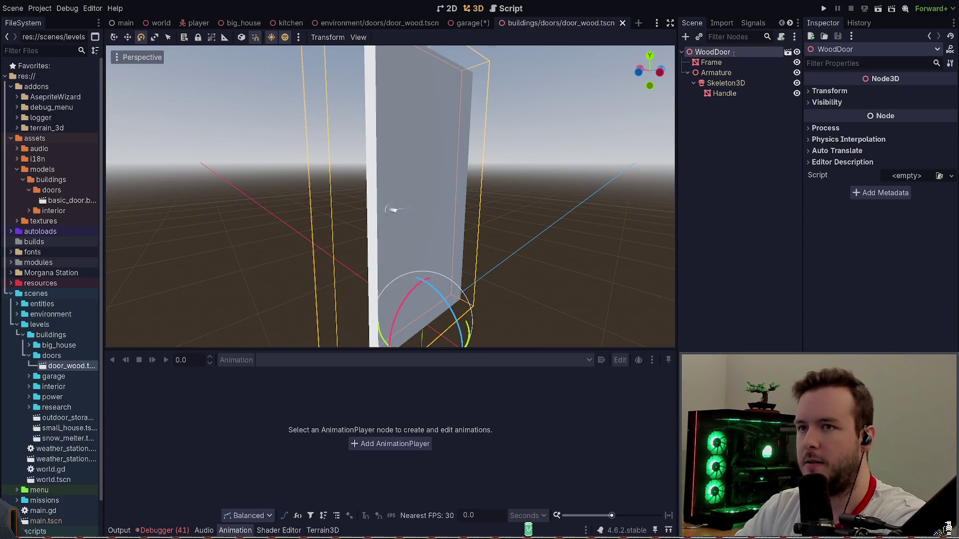
key("ctrl+s")
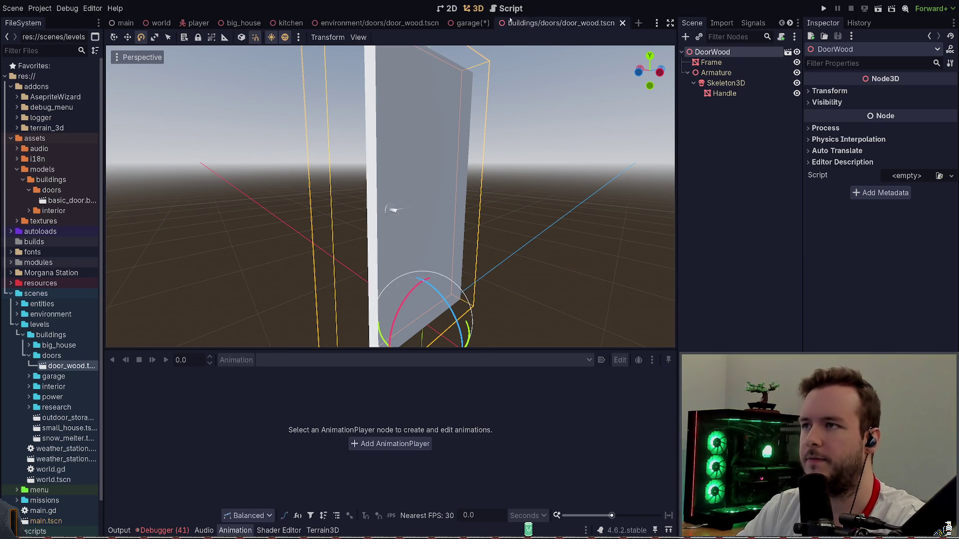
Close the outdated door_wood scene tab and return to the garage scene.
left_click(380, 22)
key("ctrl+shift+w")
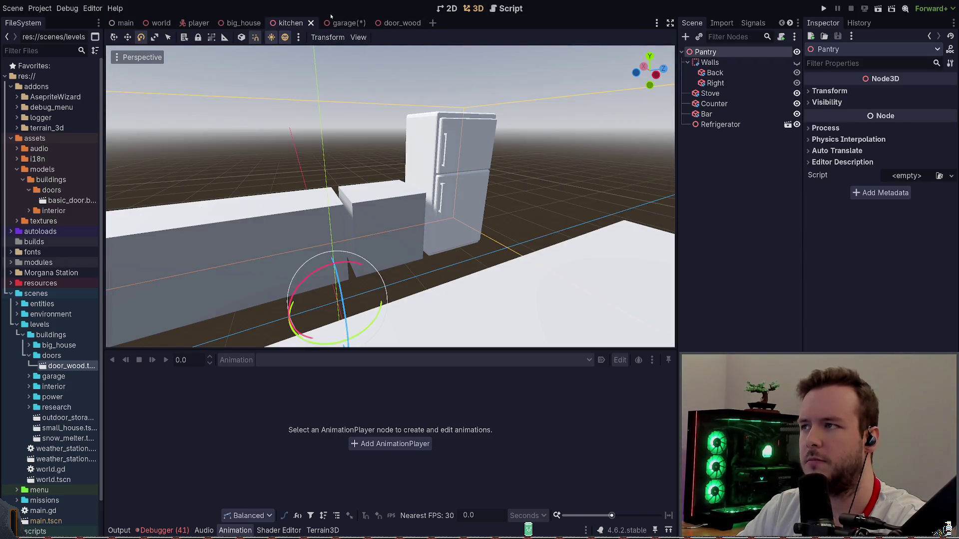
left_click(342, 22)
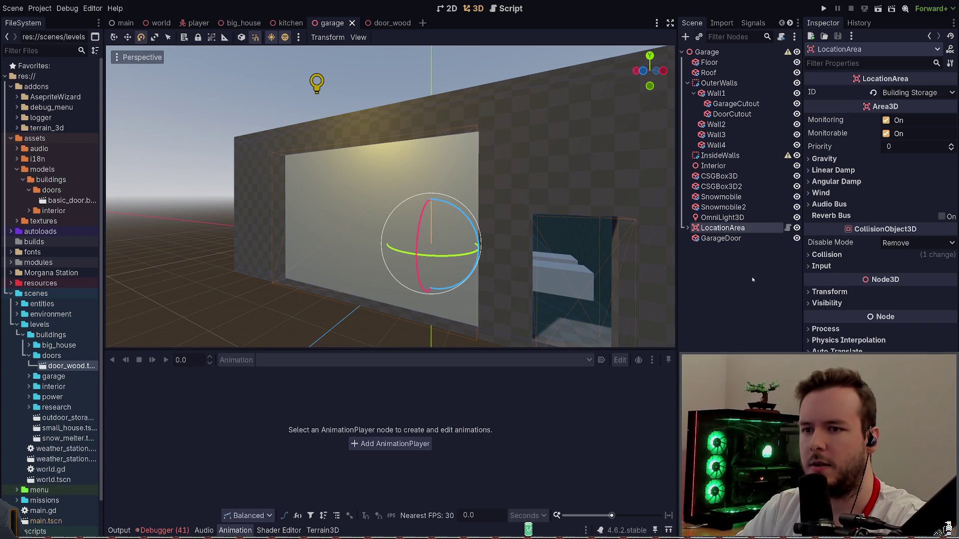
Instance DoorWood into the garage and drag it toward the wall's doorway.
key("F6")
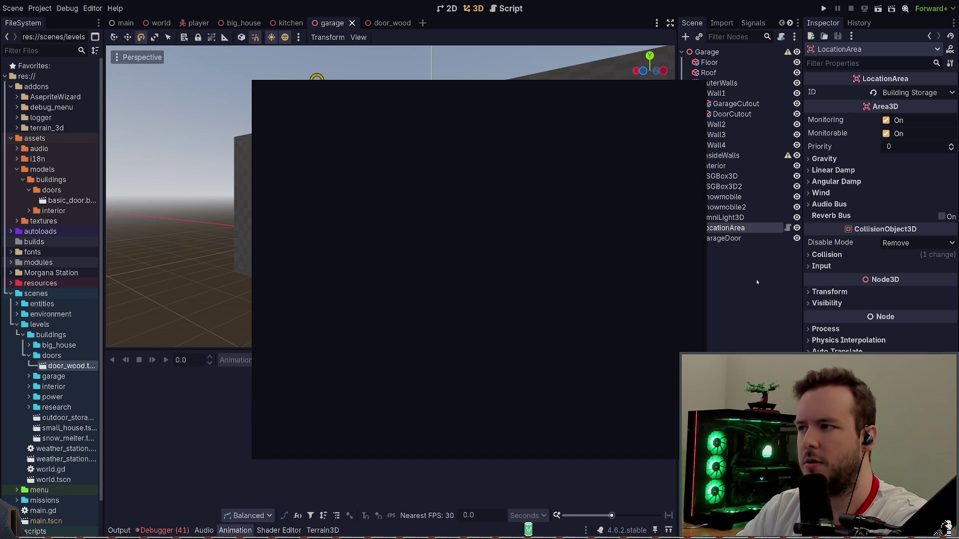
key("Return")
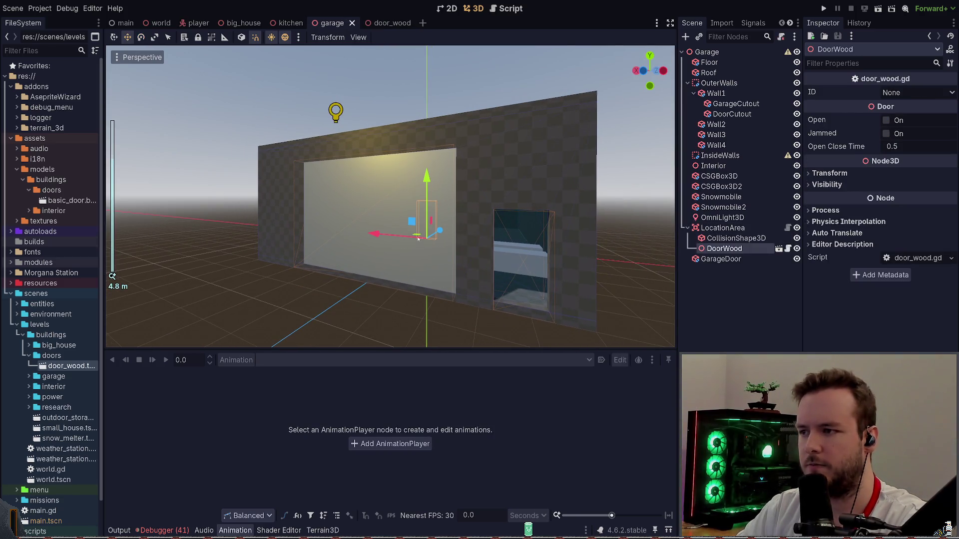
left_click_drag(417, 237, 524, 301)
key("e")
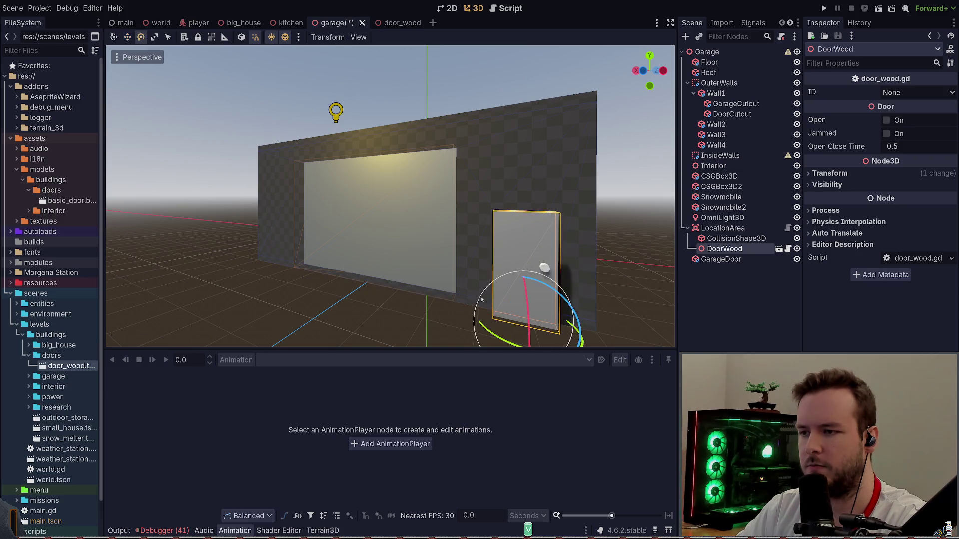
scroll(524, 285, "down", 2)
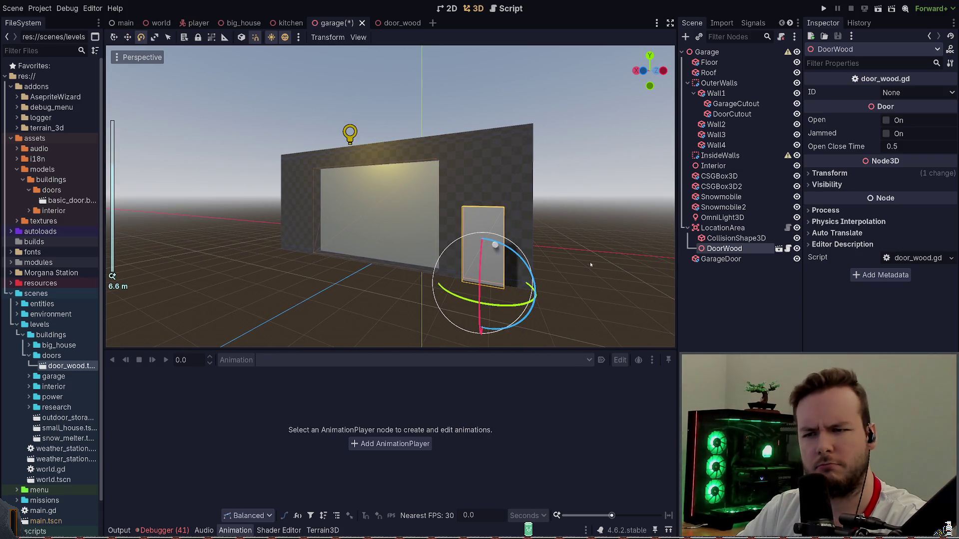
middle_click_drag(589, 265, 553, 241)
Delete the DoorWood instance misplaced under LocationArea and start instancing again.
key("Delete")
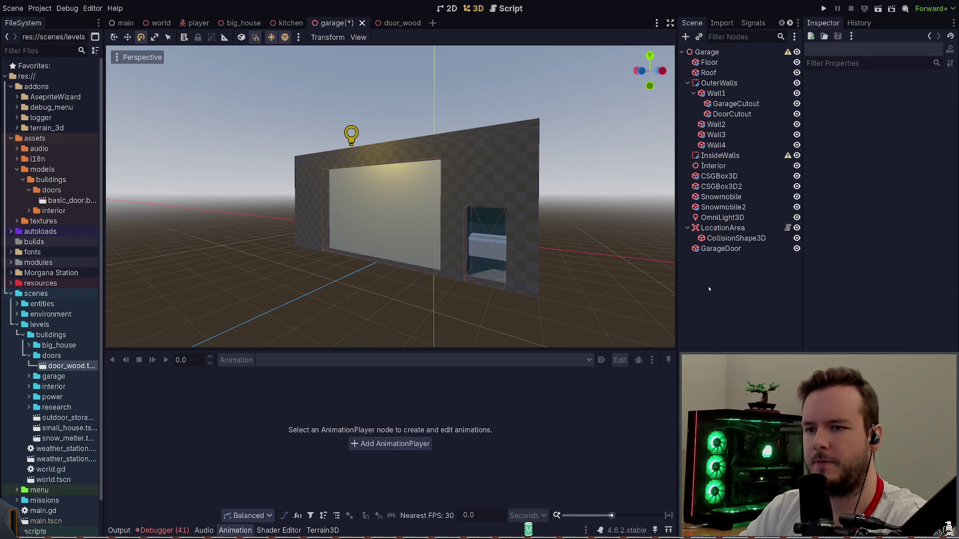
key("ctrl+shift+a")
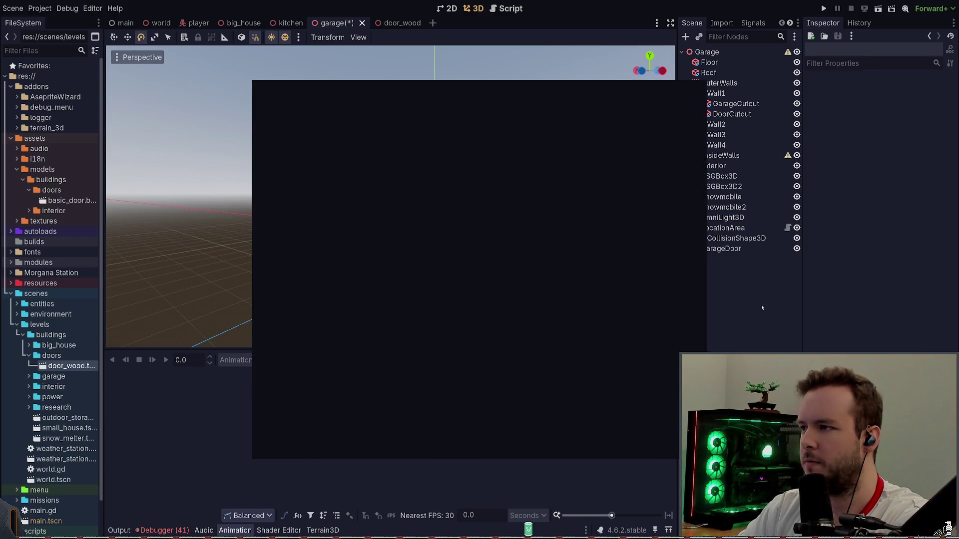
Add DoorWood as a child of Garage and move it toward the door cutout.
key("Return")
key("w")
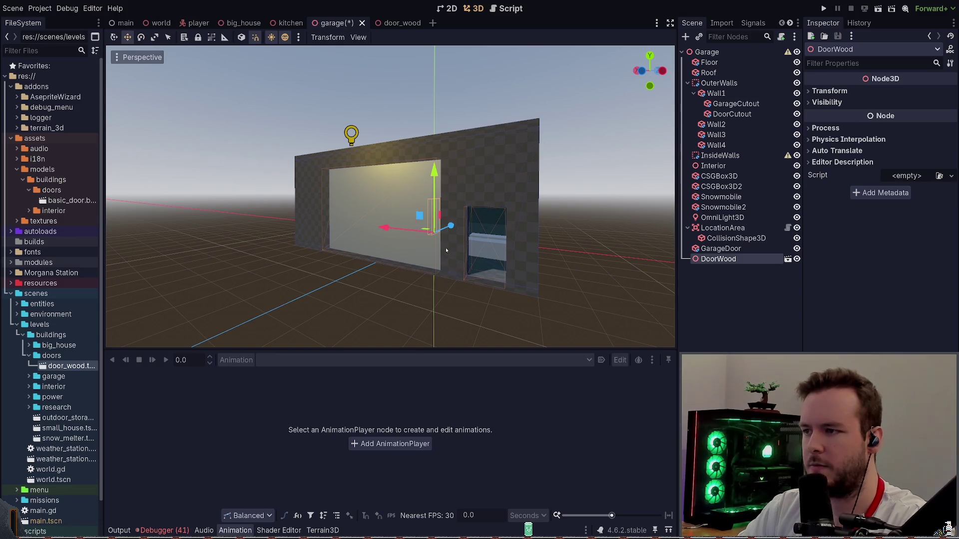
mouse_move(430, 229)
left_mouse_down()
mouse_move(500, 328)
mouse_move(450, 309)
left_mouse_up()
key("e")
key("w")
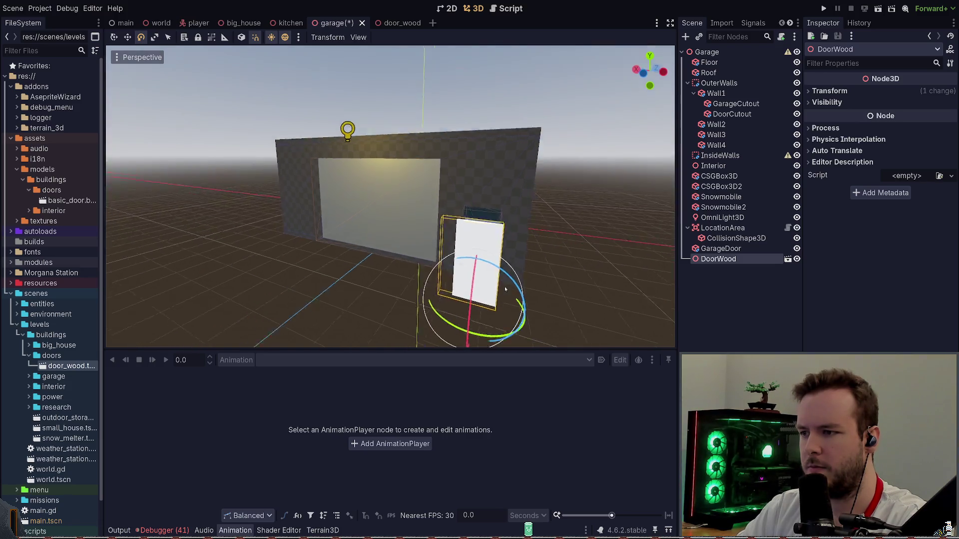
Turn the door -90° to match the wall and slide it into the cutout, checking placement.
middle_click_drag(503, 286, 535, 300)
left_click_drag(449, 254, 461, 236)
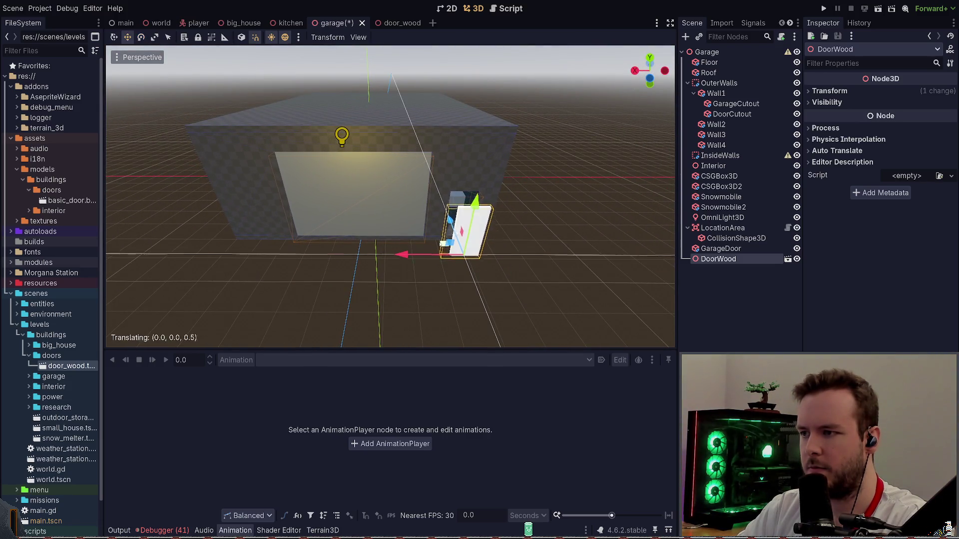
mouse_move(461, 236)
middle_mouse_down()
mouse_move(390, 210)
mouse_move(360, 225)
mouse_move(389, 224)
mouse_move(419, 248)
mouse_move(420, 188)
mouse_move(404, 225)
mouse_move(316, 210)
mouse_move(284, 224)
middle_mouse_up()
scroll(389, 210, "up", 4)
mouse_move(479, 246)
middle_mouse_down()
mouse_move(374, 240)
mouse_move(360, 225)
mouse_move(329, 233)
mouse_move(419, 225)
mouse_move(404, 218)
middle_mouse_up()
scroll(374, 240, "down", 3)
scroll(404, 217, "up", 3)
scroll(405, 217, "up", 4)
scroll(431, 219, "down", 5)
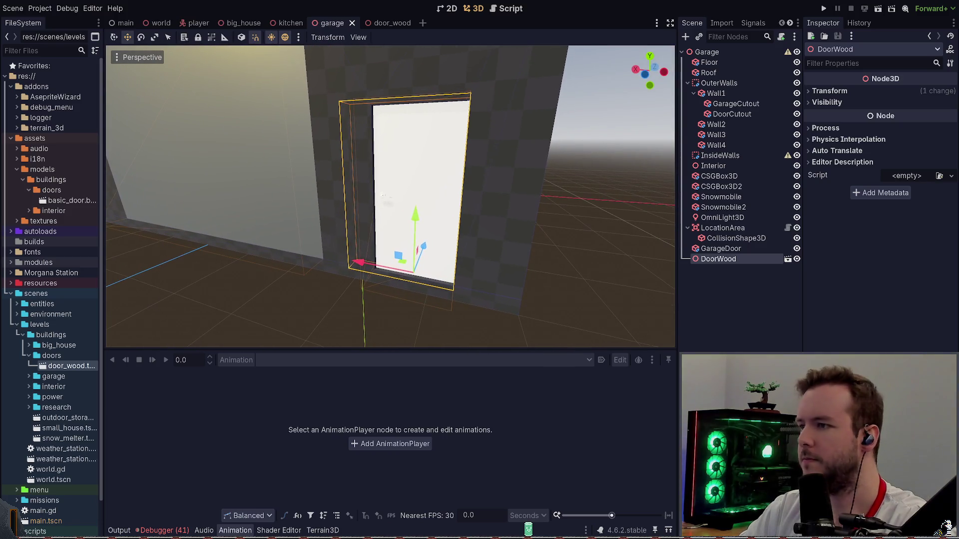
Save the garage scene with the door in place and inspect the old GarageDoor.
mouse_move(419, 217)
middle_mouse_down()
mouse_move(397, 222)
mouse_move(480, 218)
middle_mouse_up()
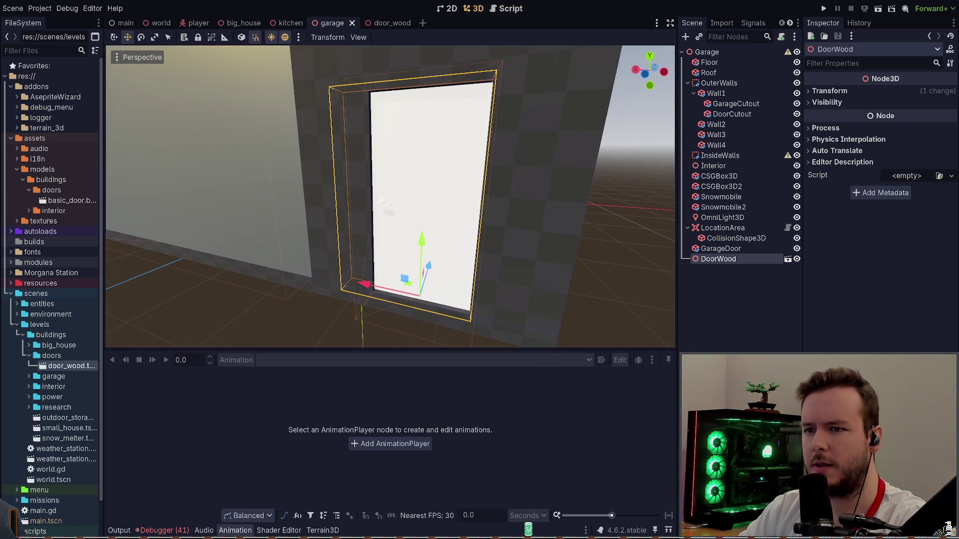
key("ctrl+s")
left_click(721, 248)
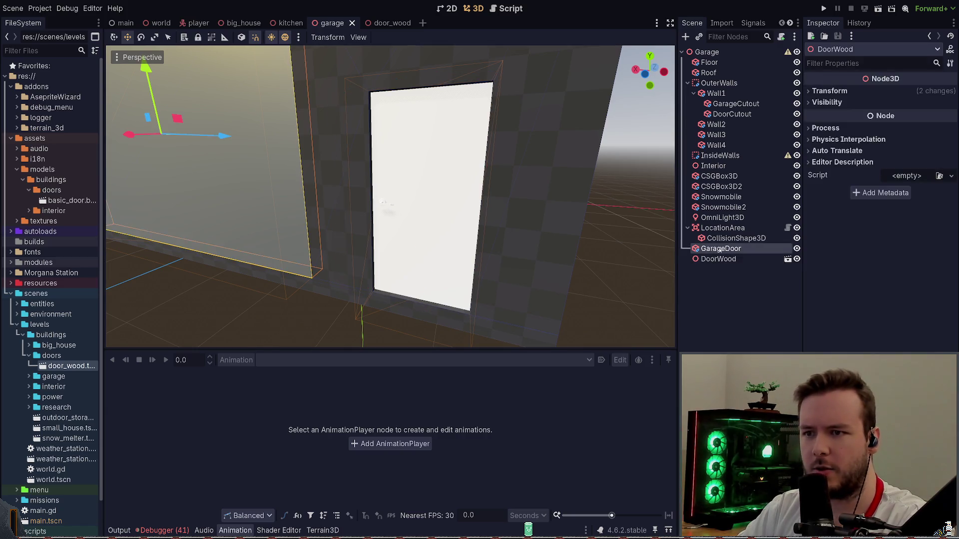
left_click(538, 247)
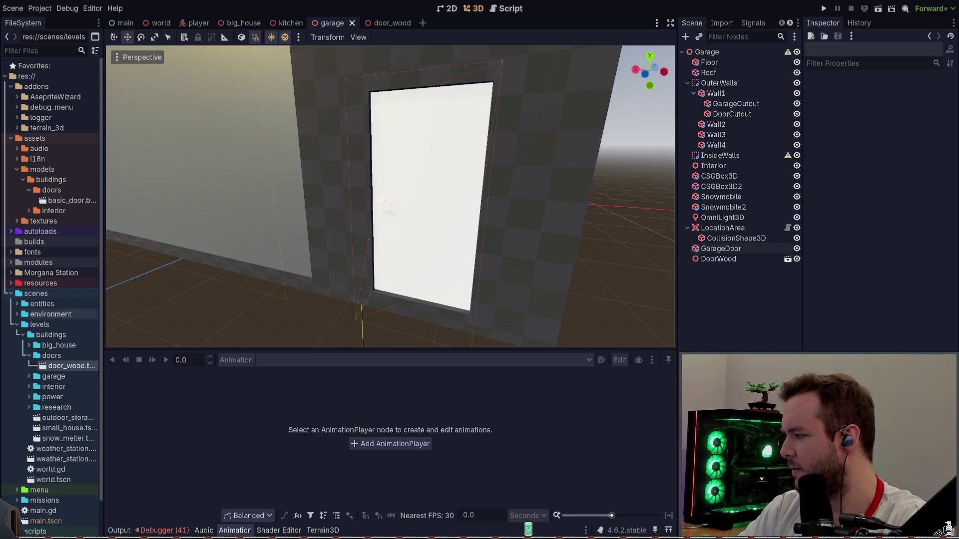
Select the DoorWood instance and open its scene for editing.
left_click(718, 258)
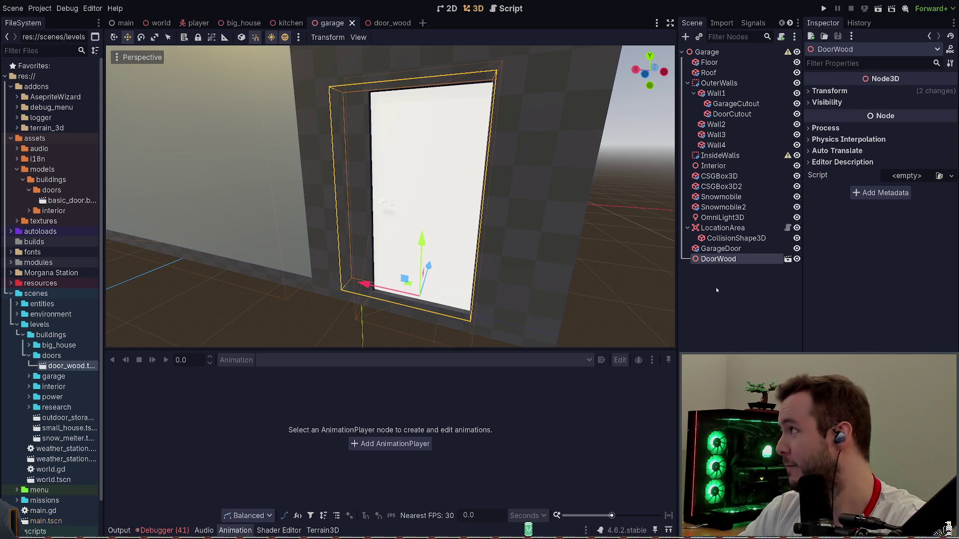
left_click(724, 285)
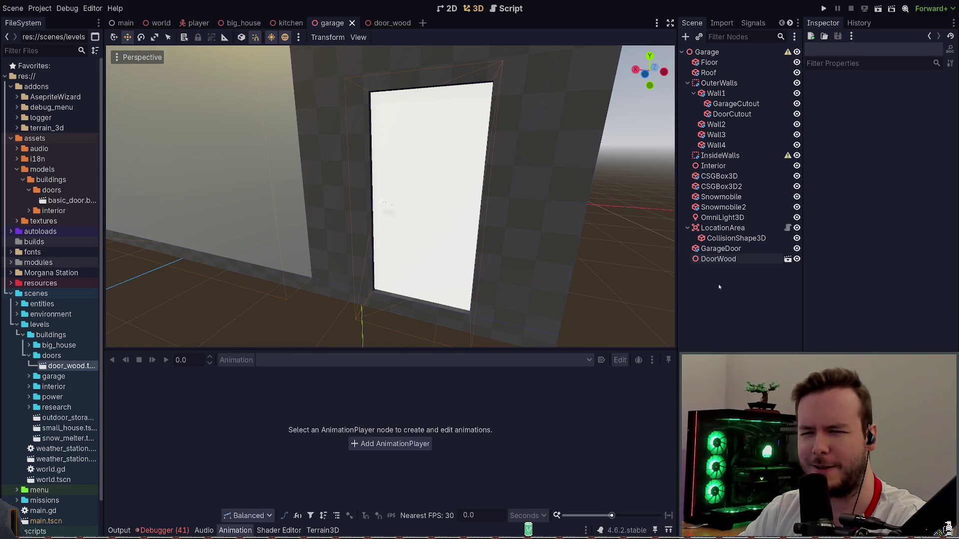
left_click(718, 259)
left_click(787, 259)
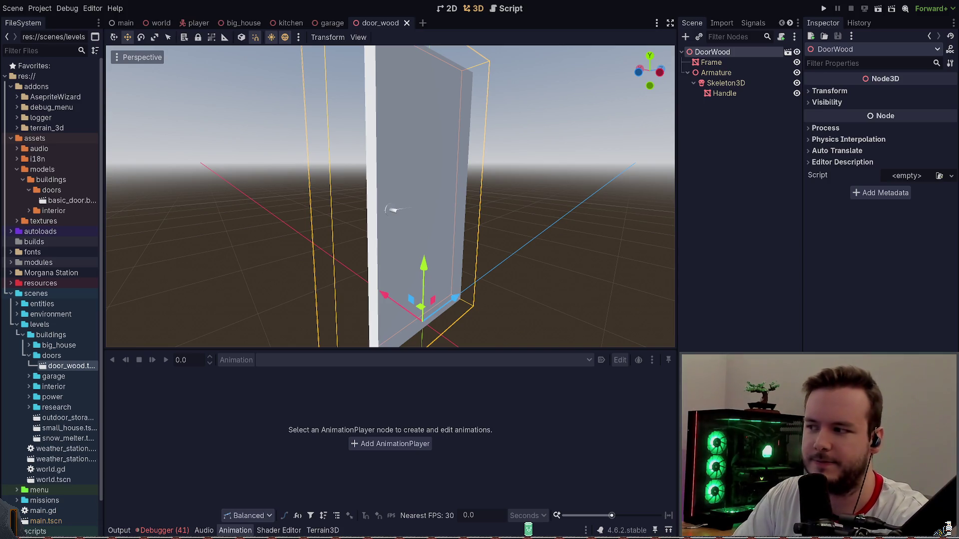
Switch to the browser to search 'blender focus selection'.
key("alt+Tab")
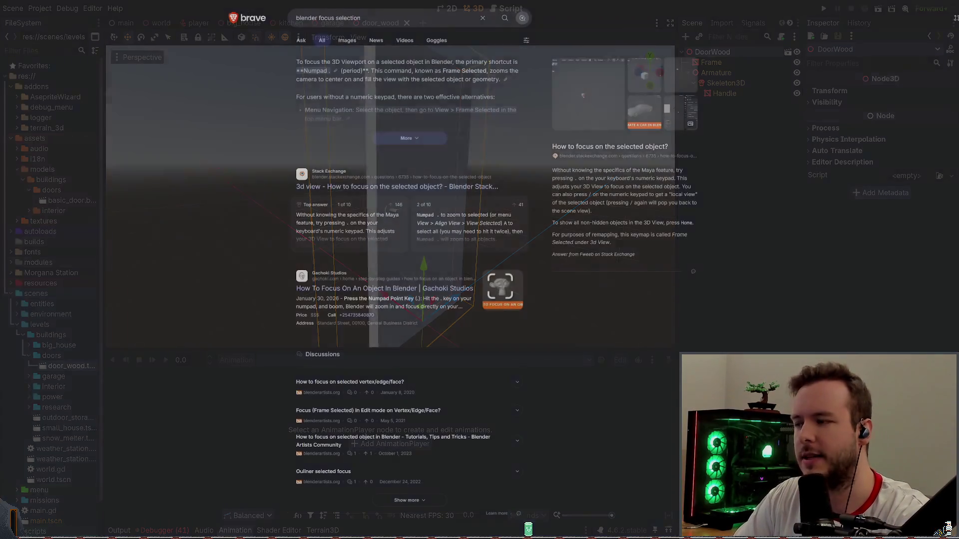